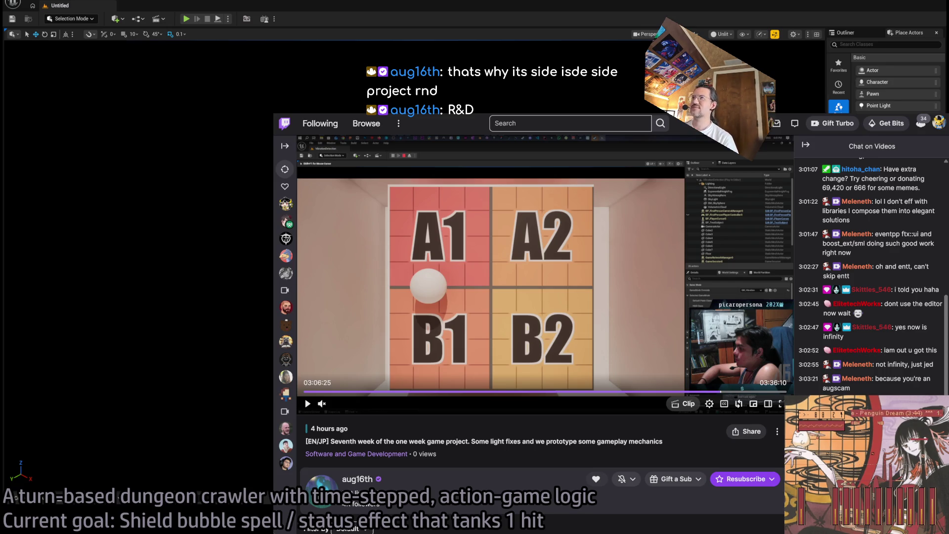
# Load the Google homepage in the browser, then switch back to the Unreal editor
pyautogui.hotkey('ctrl', 'l')
pyautogui.write('google')
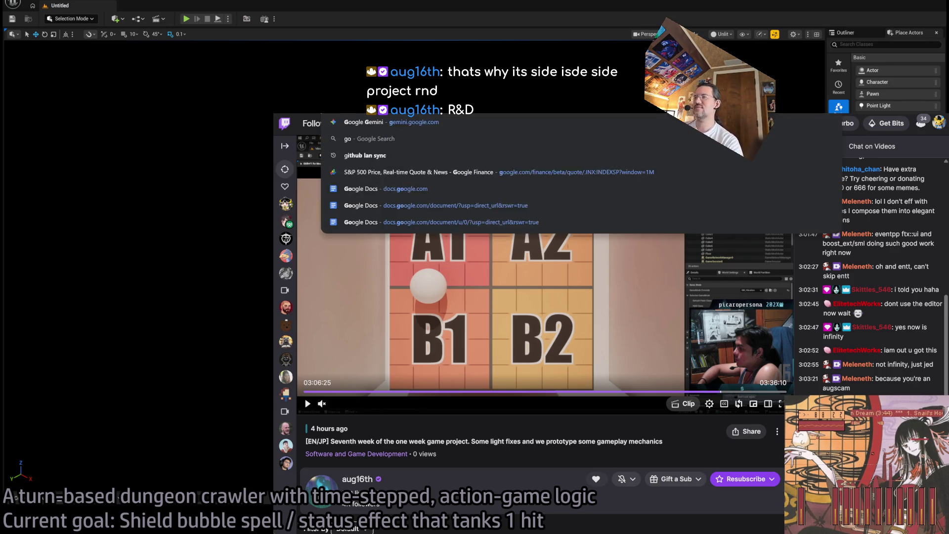
pyautogui.press('Return')
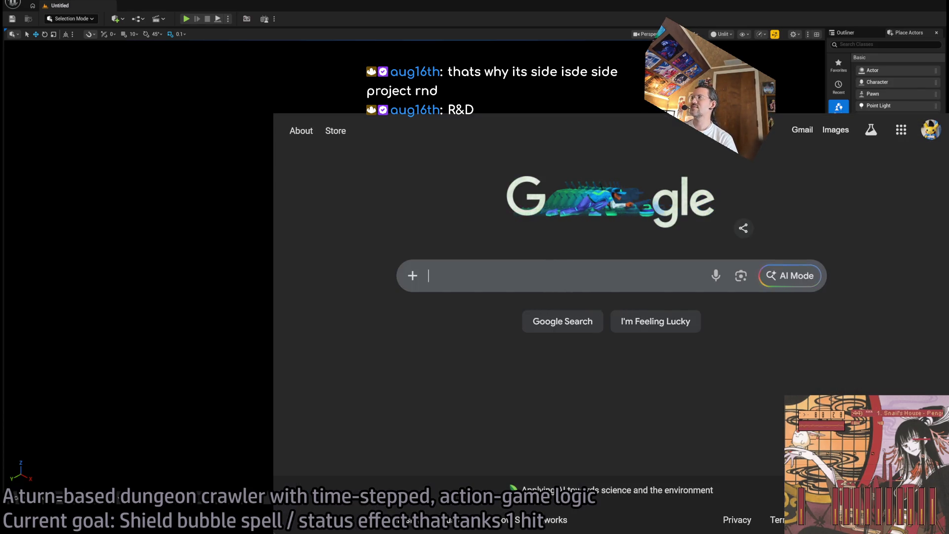
pyautogui.hotkey('alt', 'Tab')
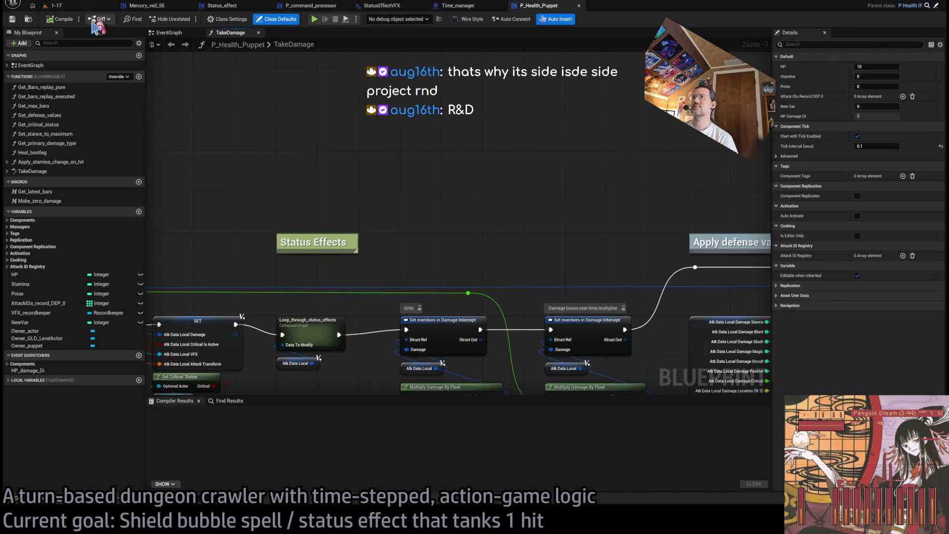
# Switch to the 1-17 level tab and launch a play-in-editor session
pyautogui.click(58, 6)
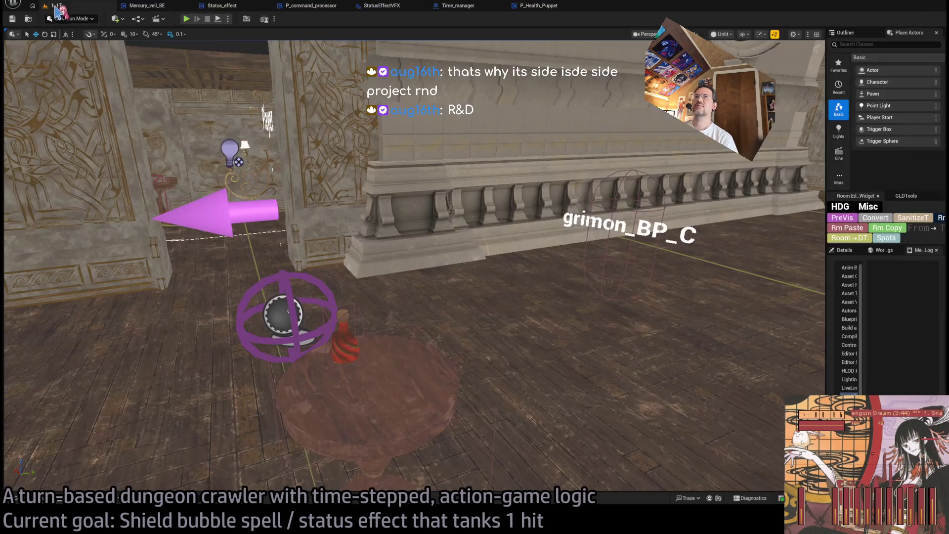
pyautogui.click(187, 19)
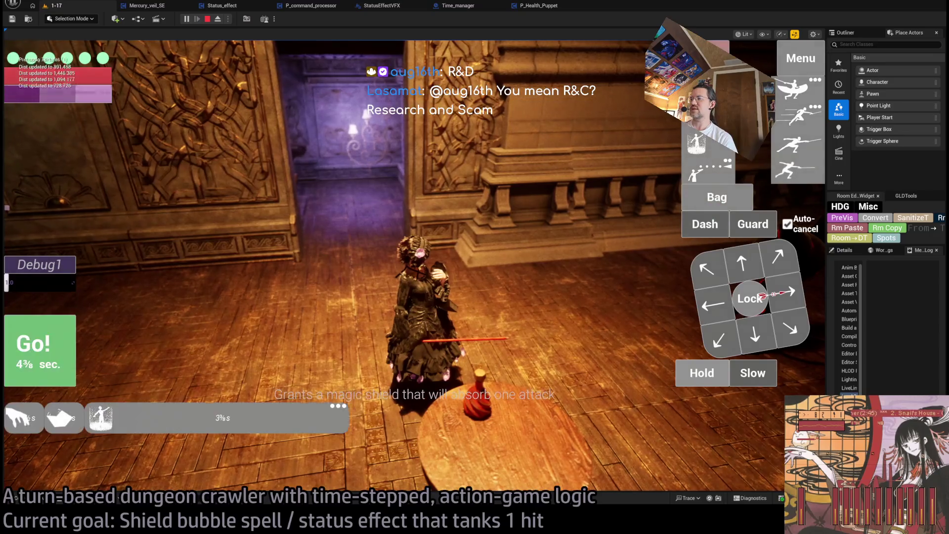
# Run the shield-spell turn with Go!, replay it, and stop the play session
pyautogui.click(78, 338)
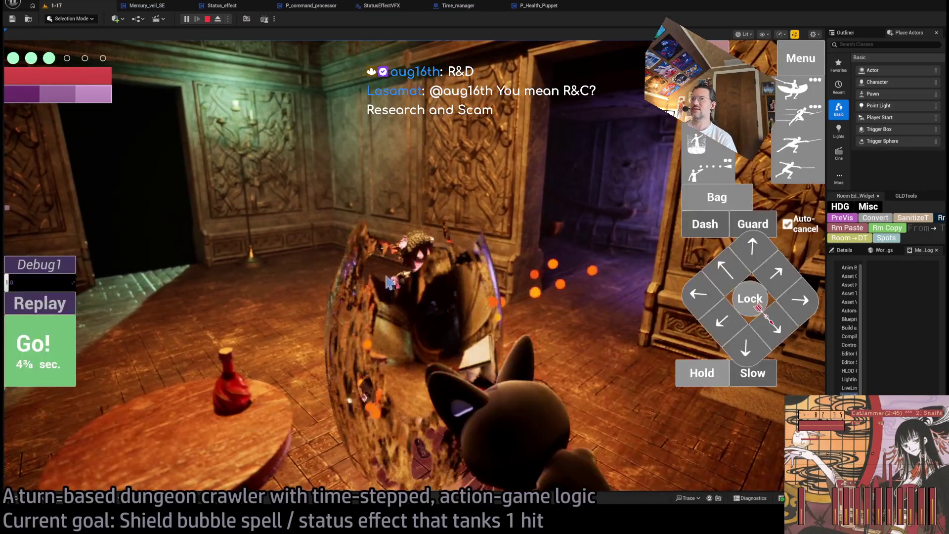
pyautogui.click(59, 314)
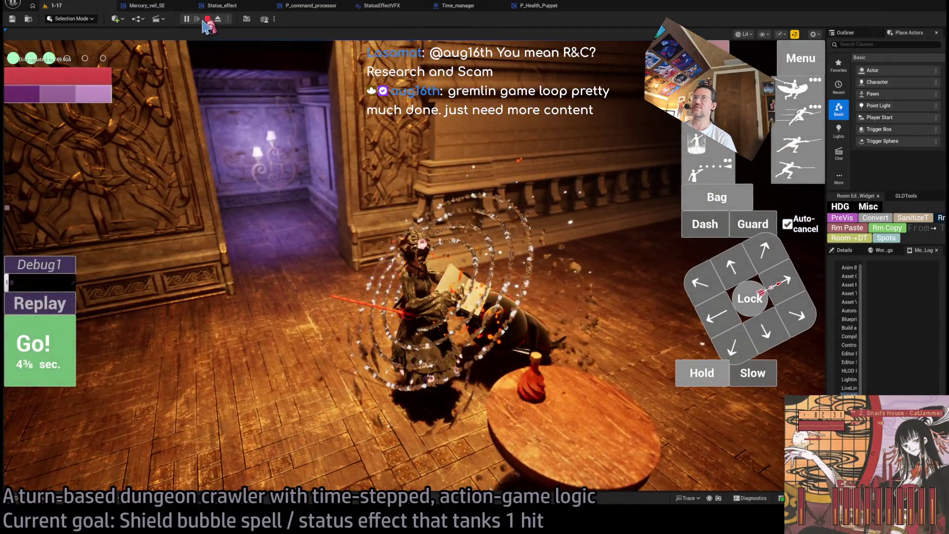
pyautogui.click(207, 20)
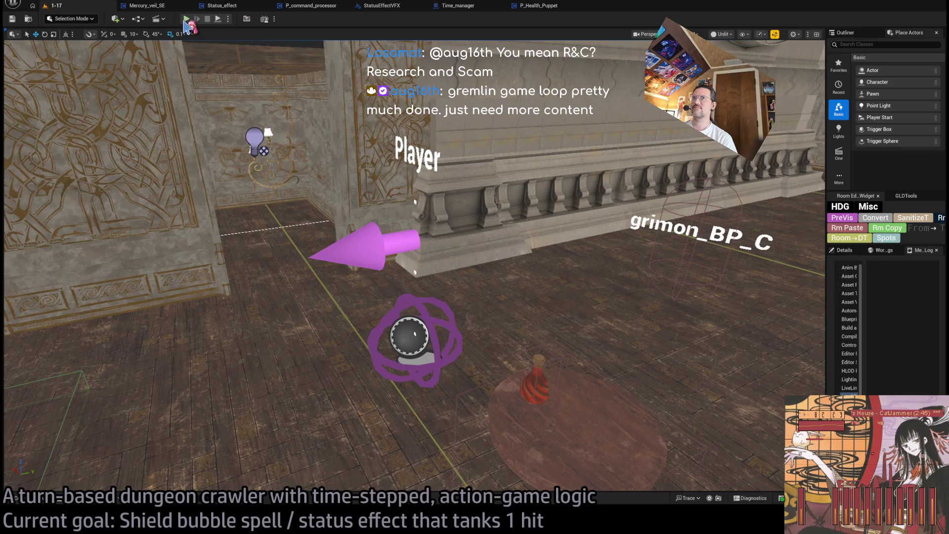
# Start a new play session with Alt+P and run turns until the shield bubble raises and dissipates
pyautogui.hotkey('alt', 'p')
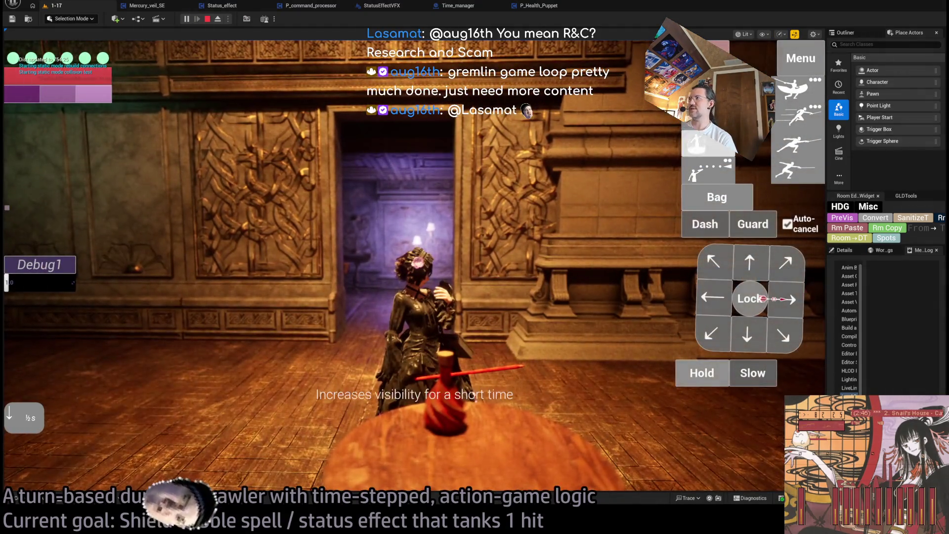
pyautogui.click(64, 356)
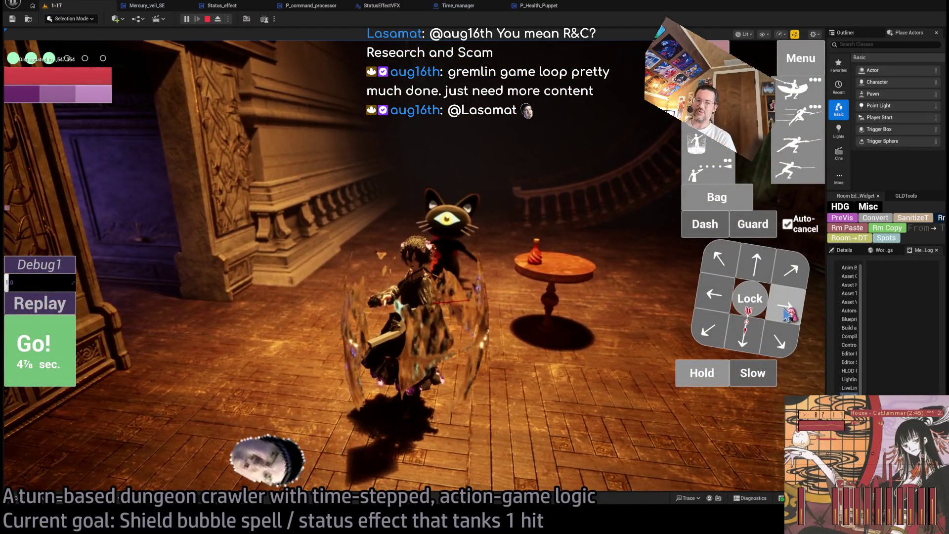
pyautogui.click(755, 262)
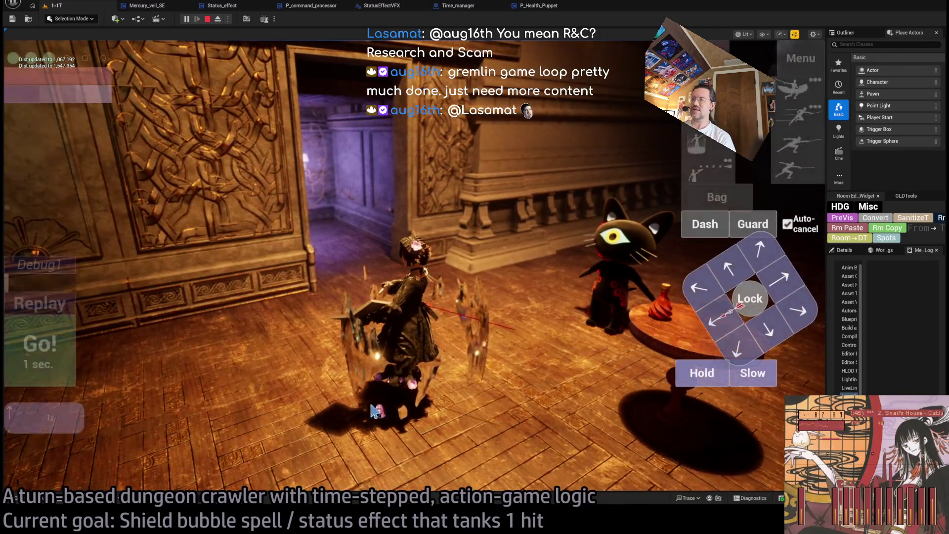
pyautogui.press('w')
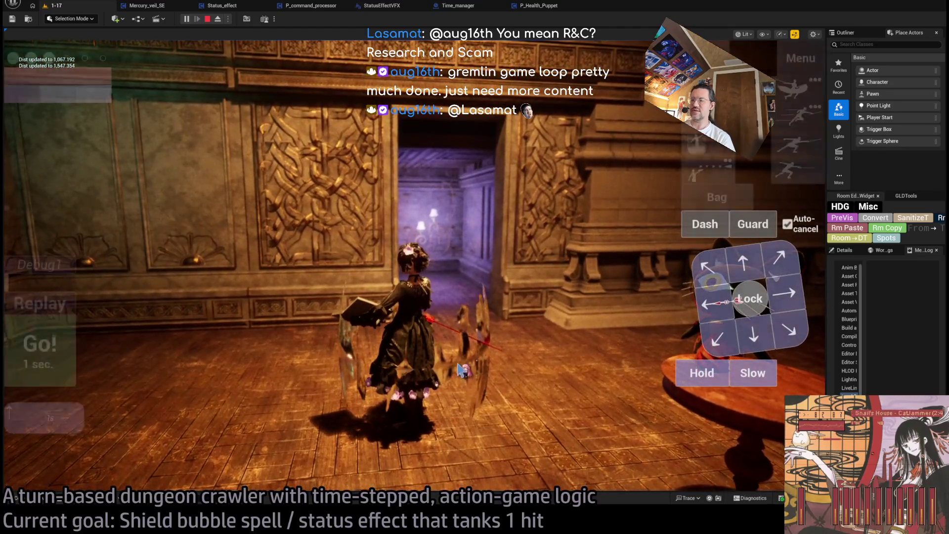
pyautogui.click(70, 345)
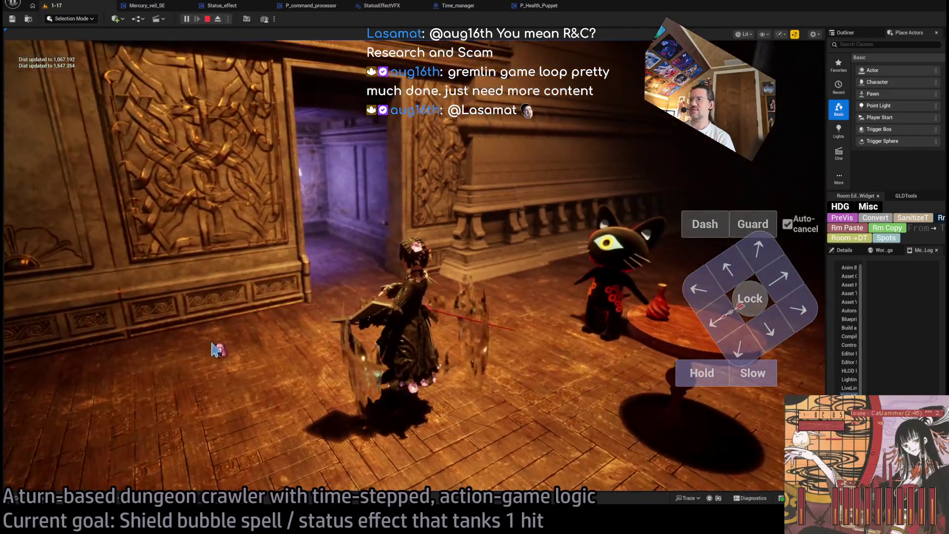
pyautogui.click(67, 341)
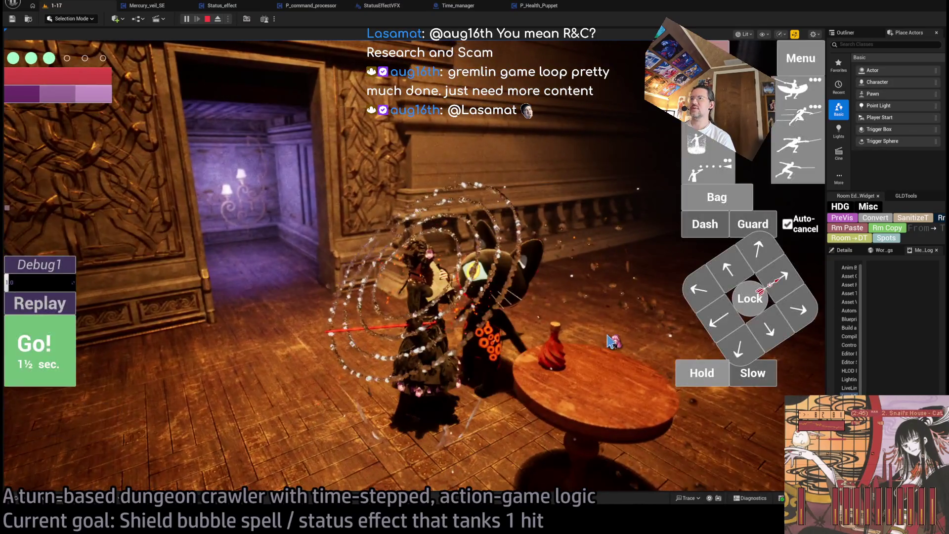
pyautogui.click(612, 341)
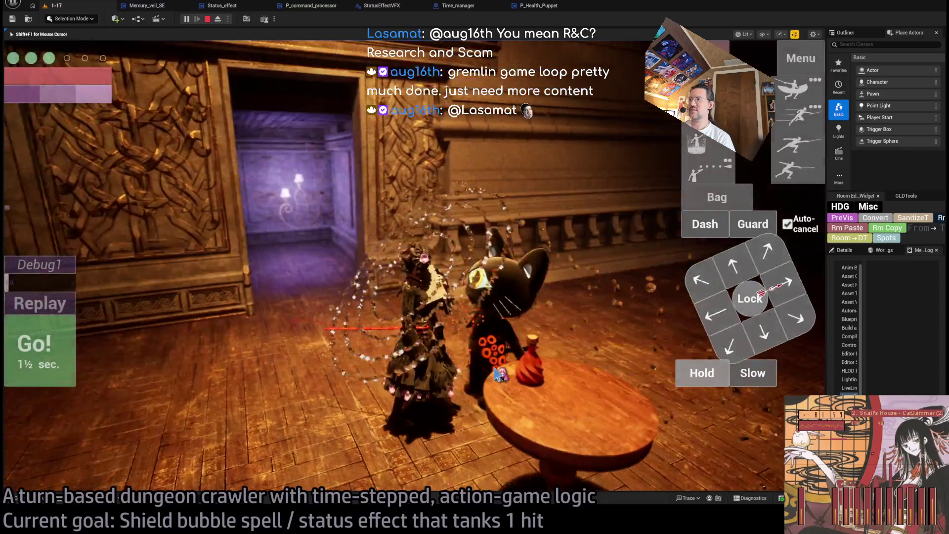
pyautogui.click(499, 374)
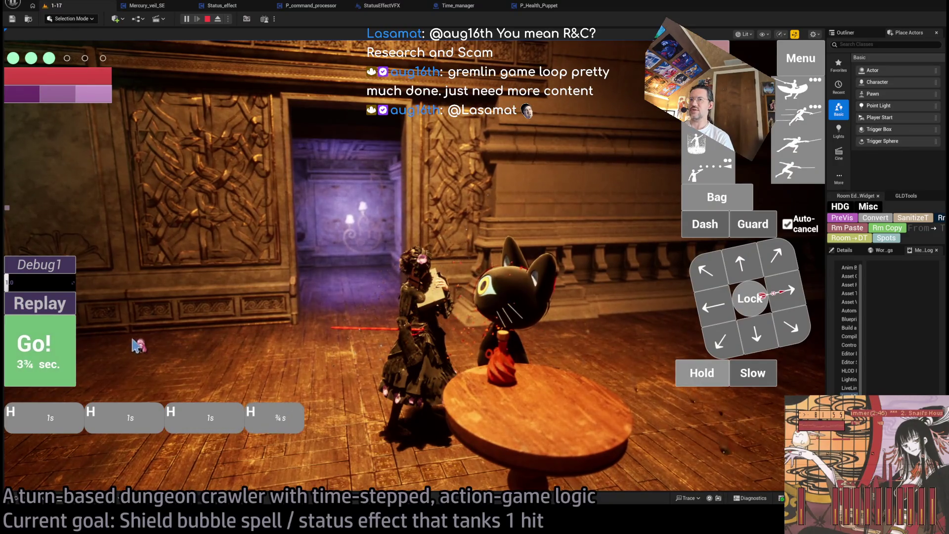
# Replay the turn, run one with an added Hold action, stop, and view P_Health_Puppet
pyautogui.click(38, 295)
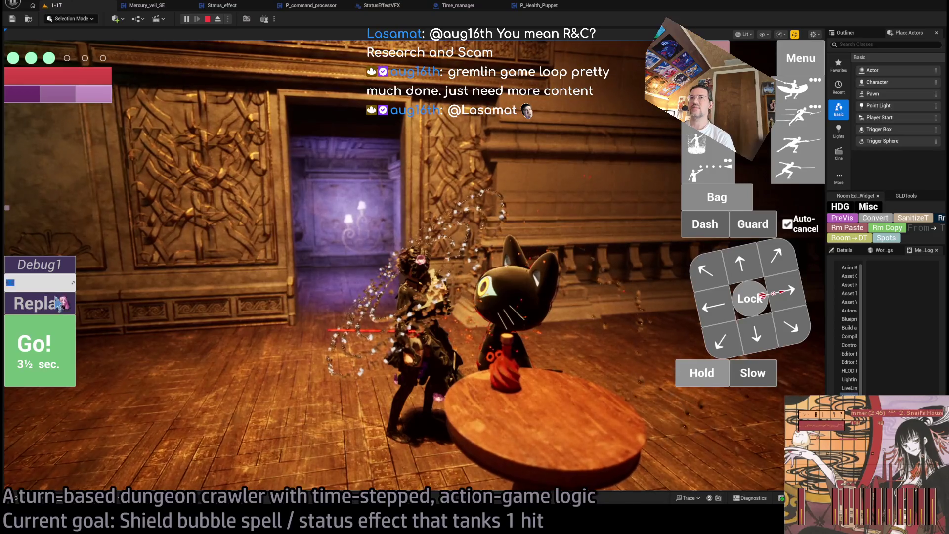
pyautogui.click(43, 305)
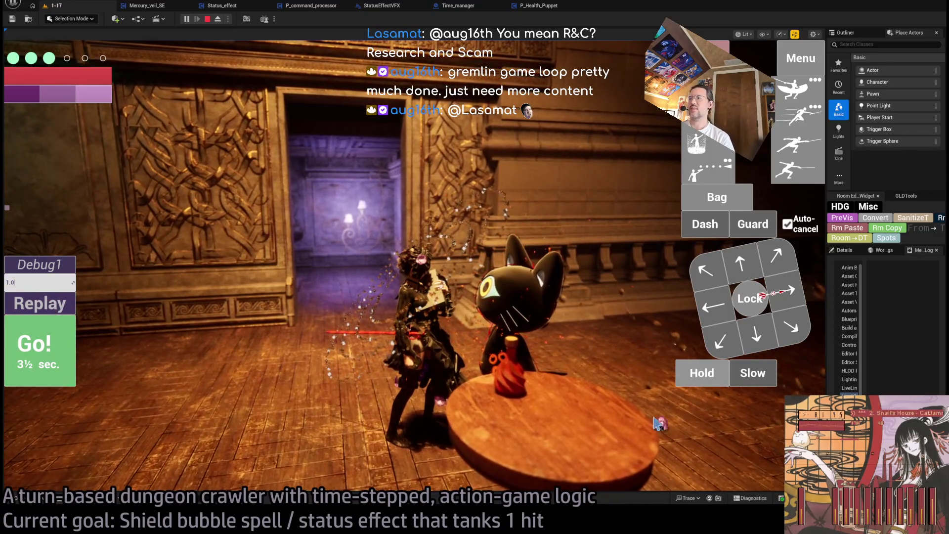
pyautogui.click(59, 354)
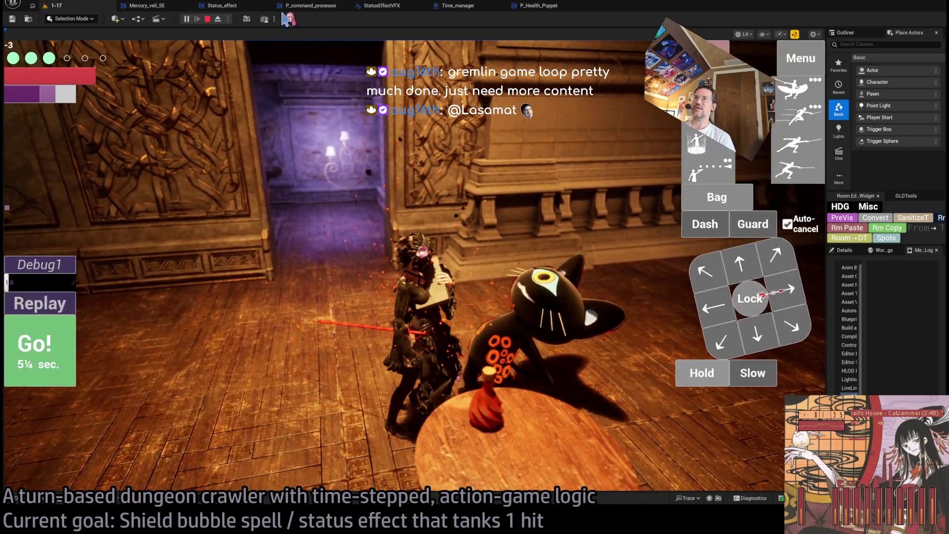
pyautogui.click(208, 19)
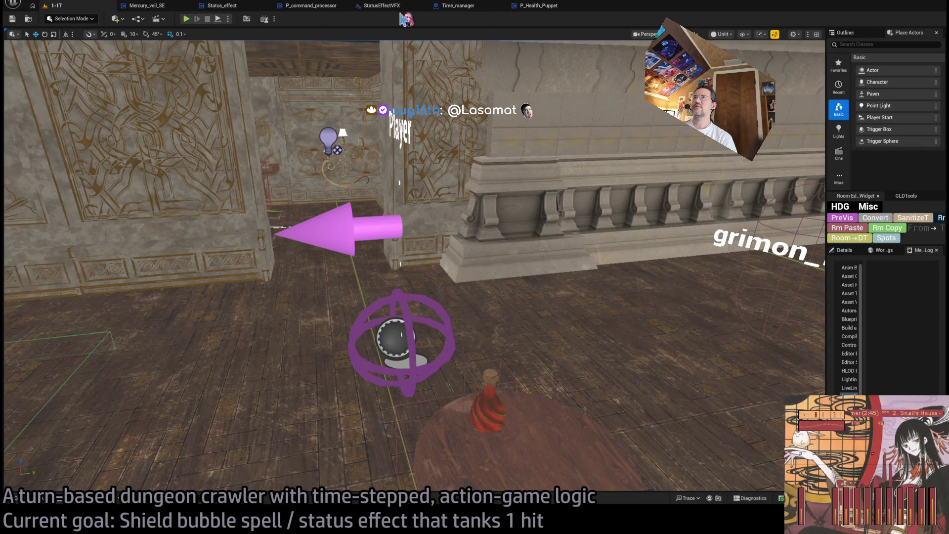
pyautogui.click(539, 6)
# Pan through the TakeDamage graph and open the Loop_through_status_effects collapsed graph
pyautogui.scroll(4, 442, 164)
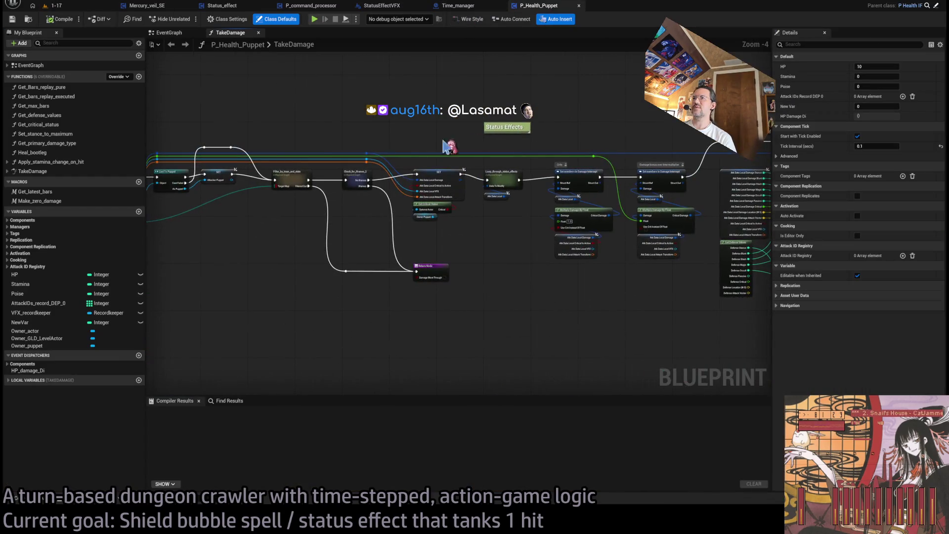
pyautogui.scroll(-3, 440, 155)
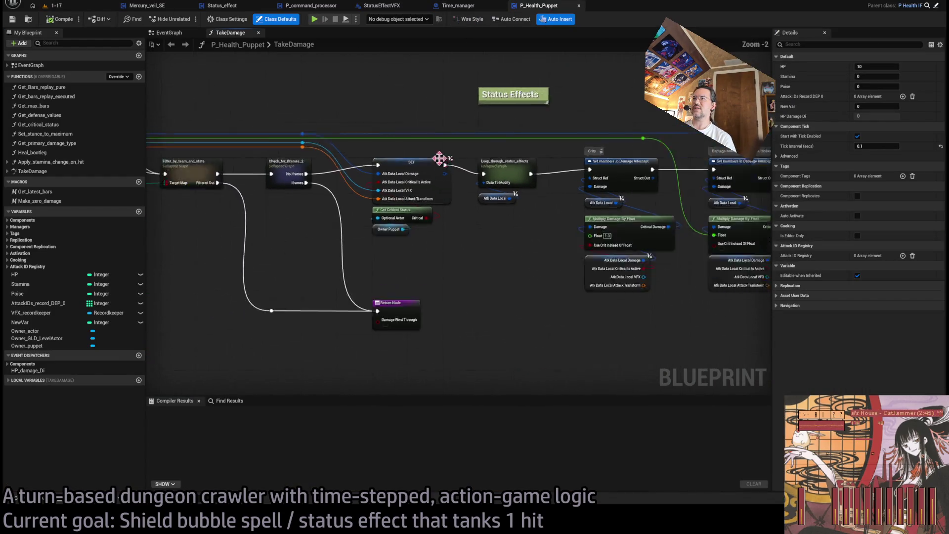
pyautogui.scroll(2, 254, 199)
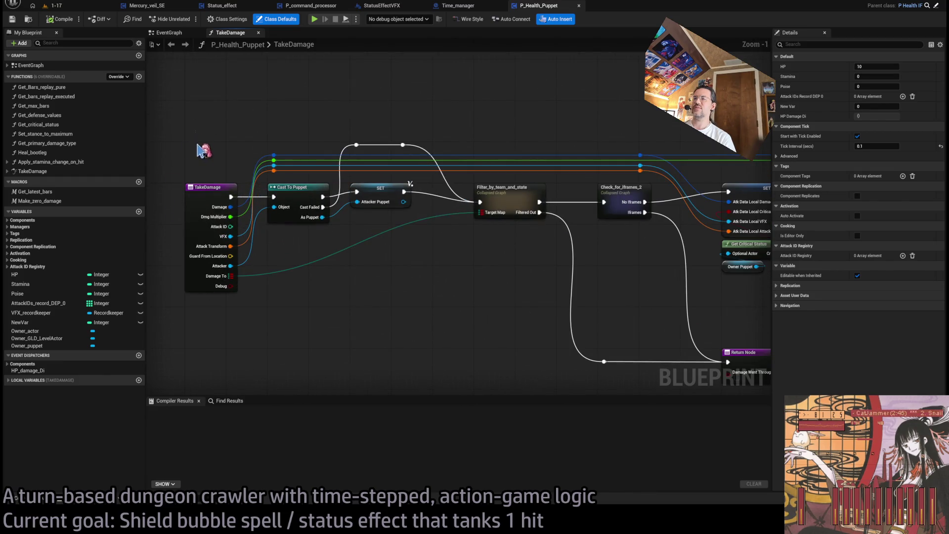
pyautogui.click(301, 198)
pyautogui.click(355, 220)
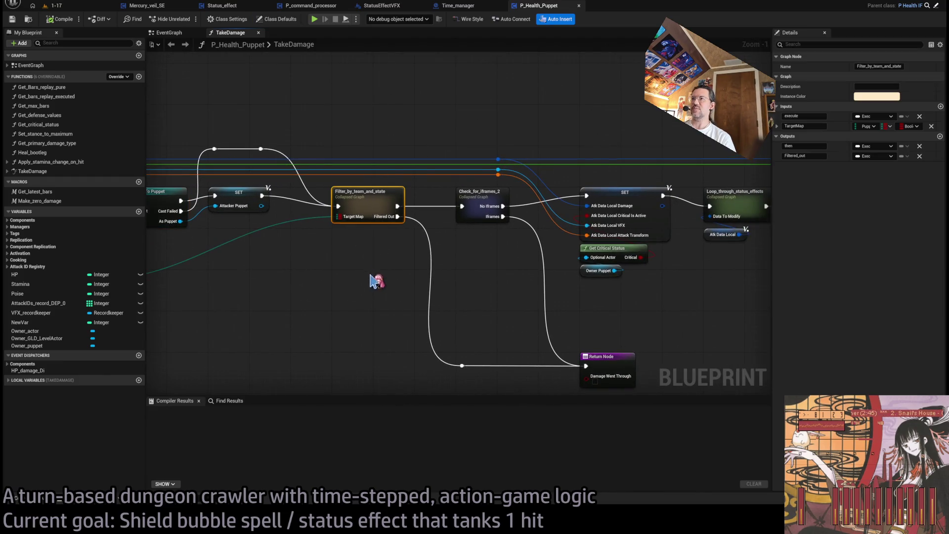
pyautogui.moveTo(513, 263); pyautogui.dragTo(348, 252)
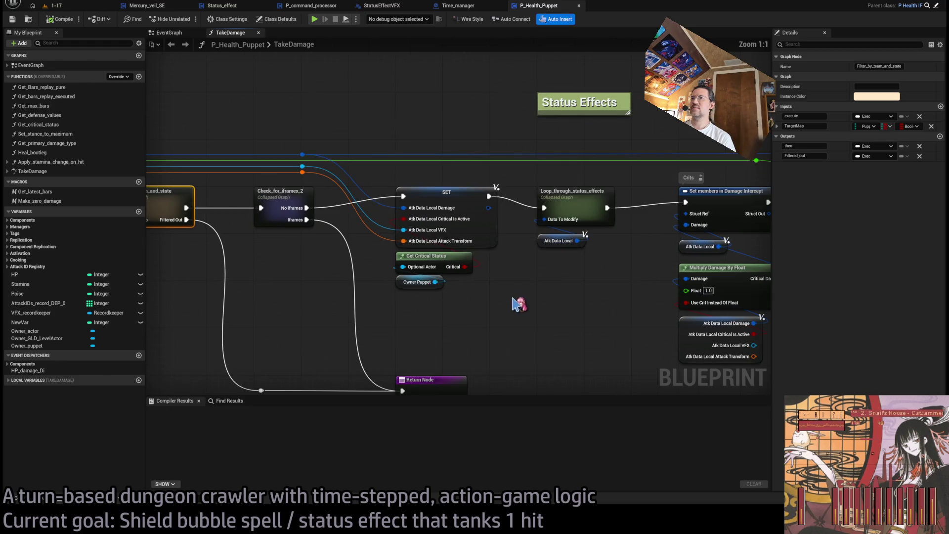
pyautogui.moveTo(491, 301); pyautogui.dragTo(409, 309)
pyautogui.doubleClick(402, 216)
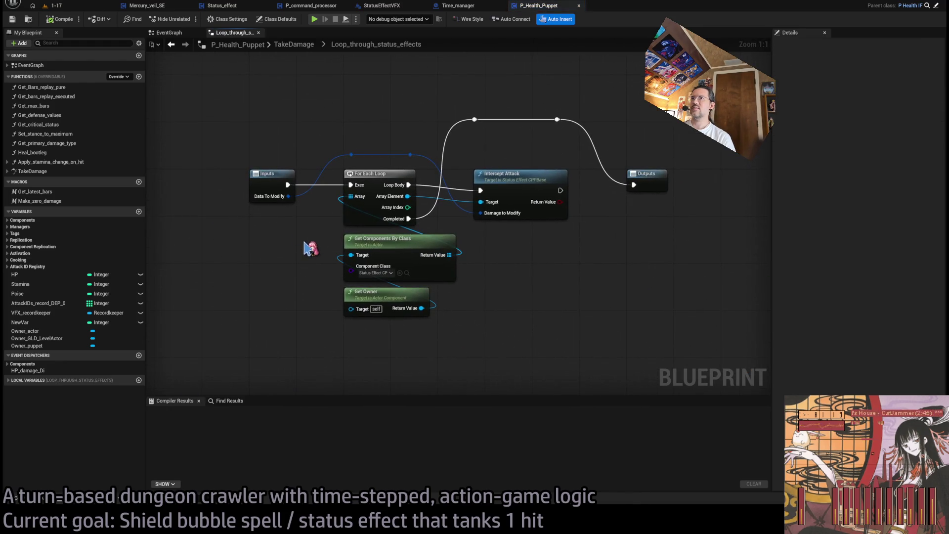
# Shift the Intercept Attack node and both Completed-wire reroute knots right, then frame the graph
pyautogui.moveTo(481, 354); pyautogui.dragTo(346, 232)
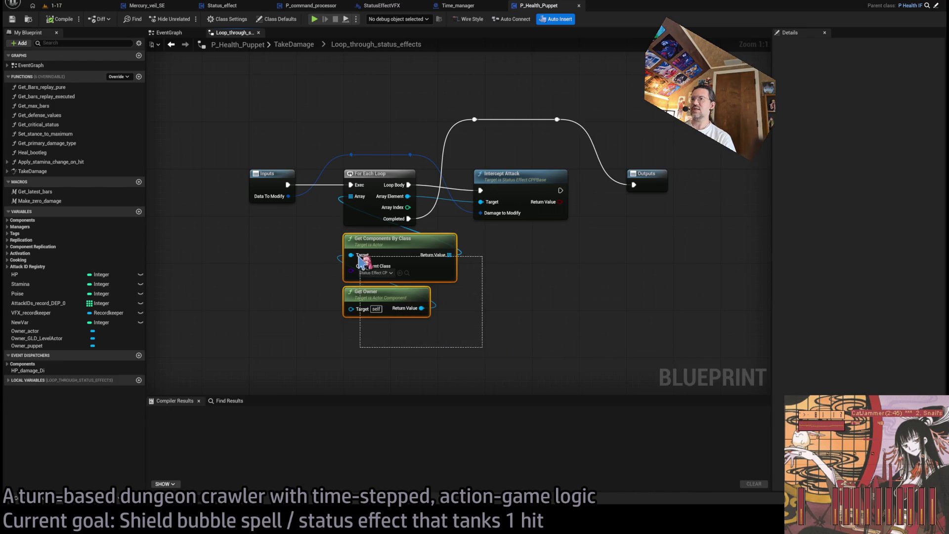
pyautogui.click(492, 311)
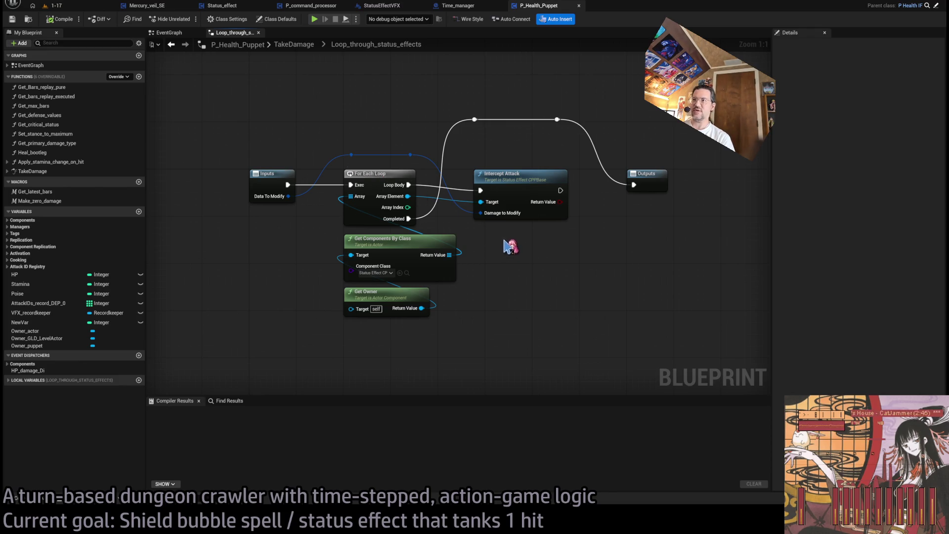
pyautogui.moveTo(578, 158); pyautogui.dragTo(496, 238)
pyautogui.click(572, 288)
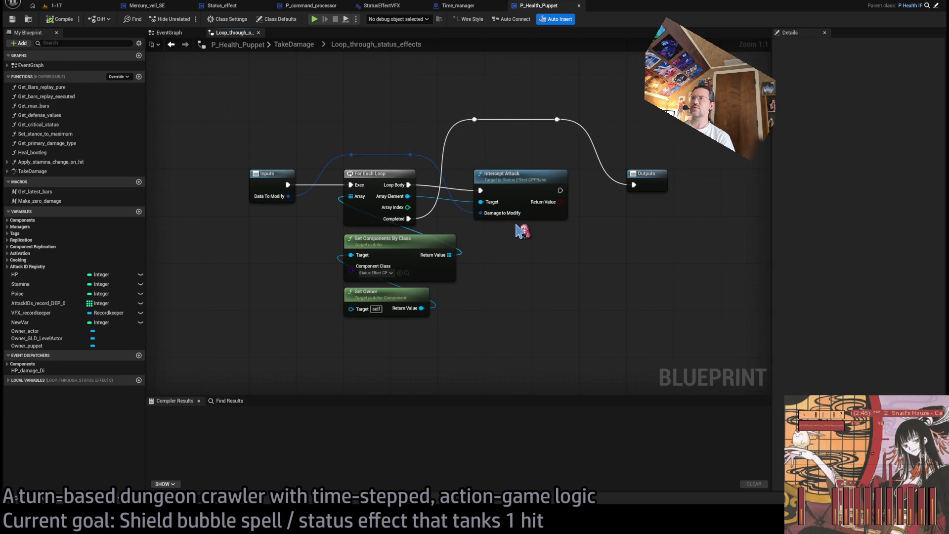
pyautogui.moveTo(523, 181); pyautogui.dragTo(535, 181)
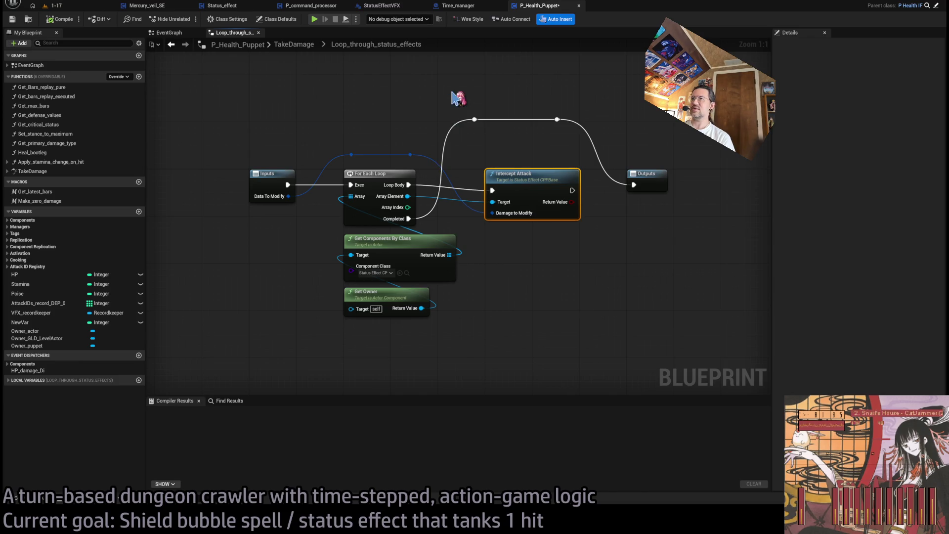
pyautogui.moveTo(455, 96)
pyautogui.mouseDown()
pyautogui.moveTo(564, 135)
pyautogui.moveTo(581, 127)
pyautogui.mouseUp()
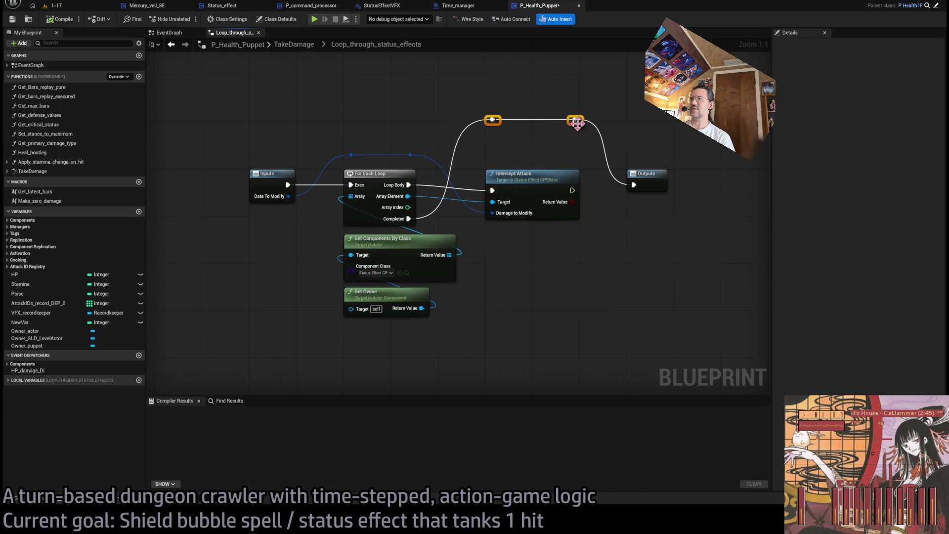
pyautogui.click(518, 232)
pyautogui.press('Home')
pyautogui.scroll(5, 458, 186)
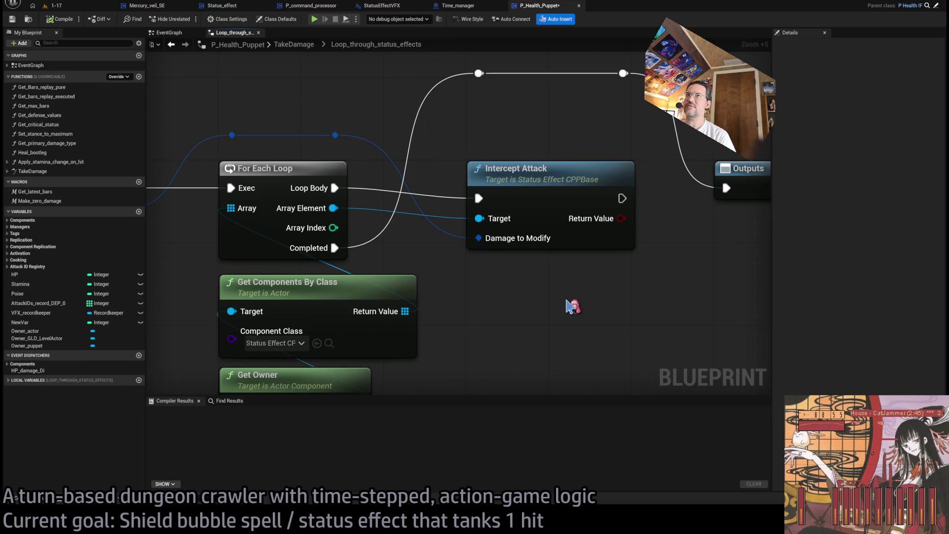
# Open Mercury_veil_SE's InterceptAttack graph and survey its nodes and entry section
pyautogui.click(147, 5)
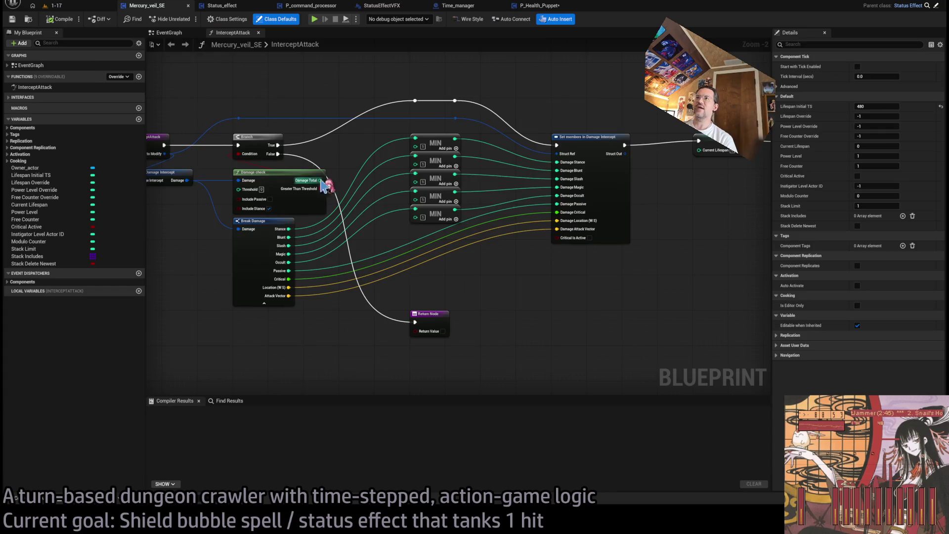
pyautogui.scroll(-4, 405, 204)
pyautogui.scroll(5, 405, 204)
pyautogui.scroll(-1, 292, 201)
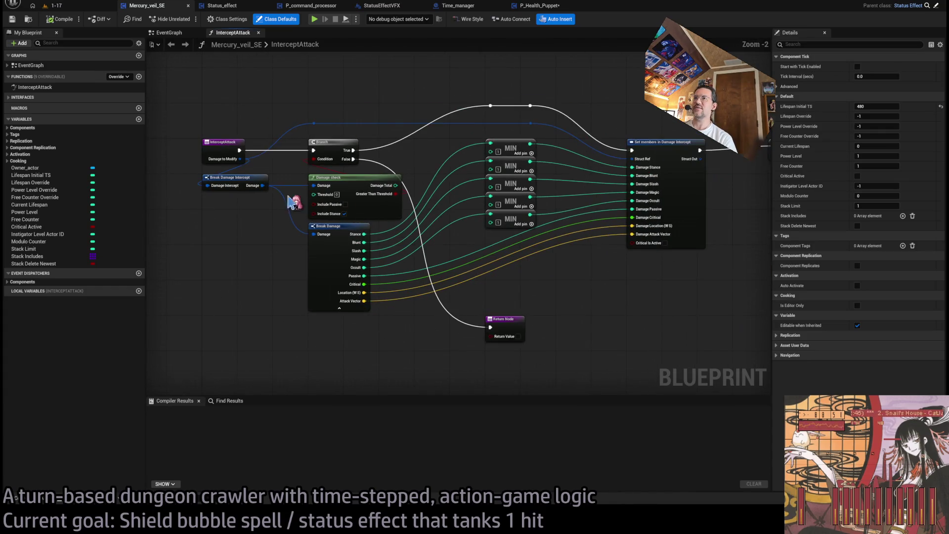
pyautogui.moveTo(227, 78); pyautogui.dragTo(618, 366)
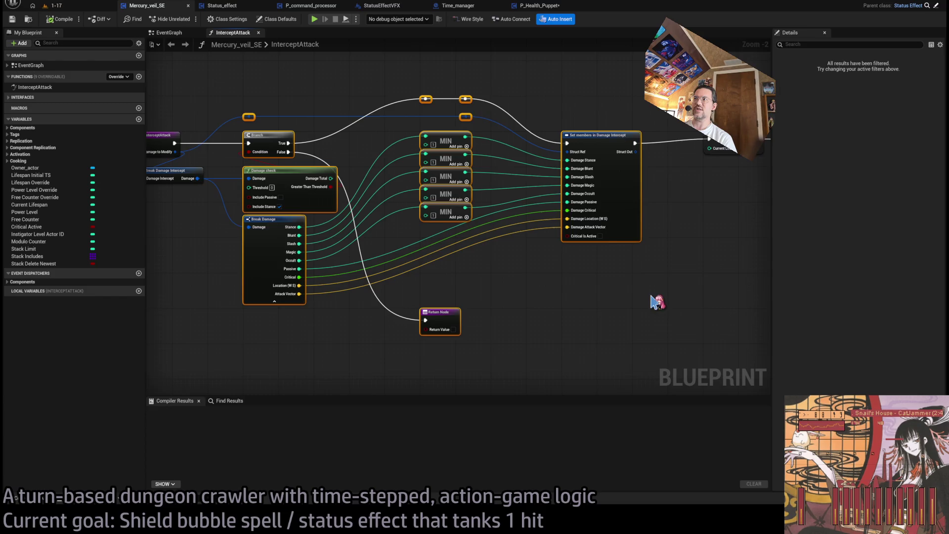
pyautogui.moveTo(252, 206); pyautogui.dragTo(380, 200)
pyautogui.click(564, 288)
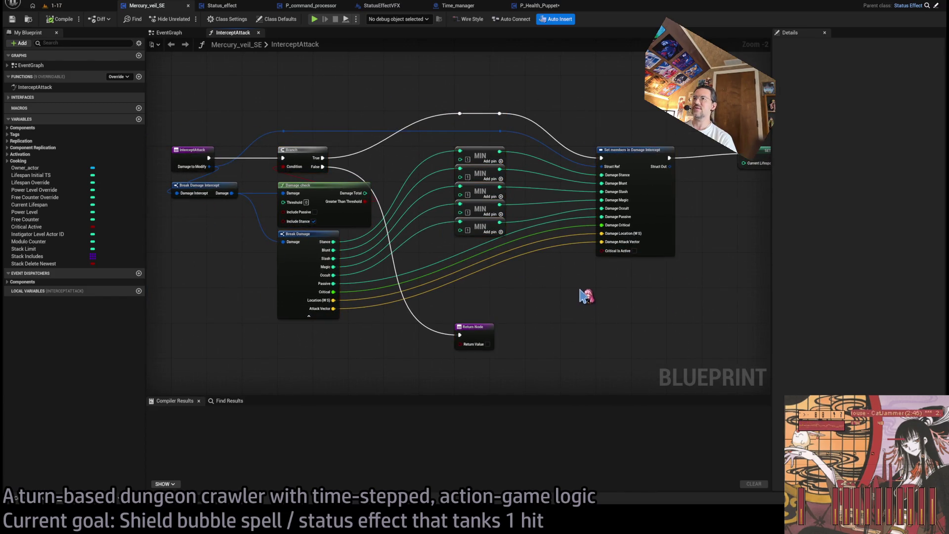
pyautogui.scroll(2, 452, 237)
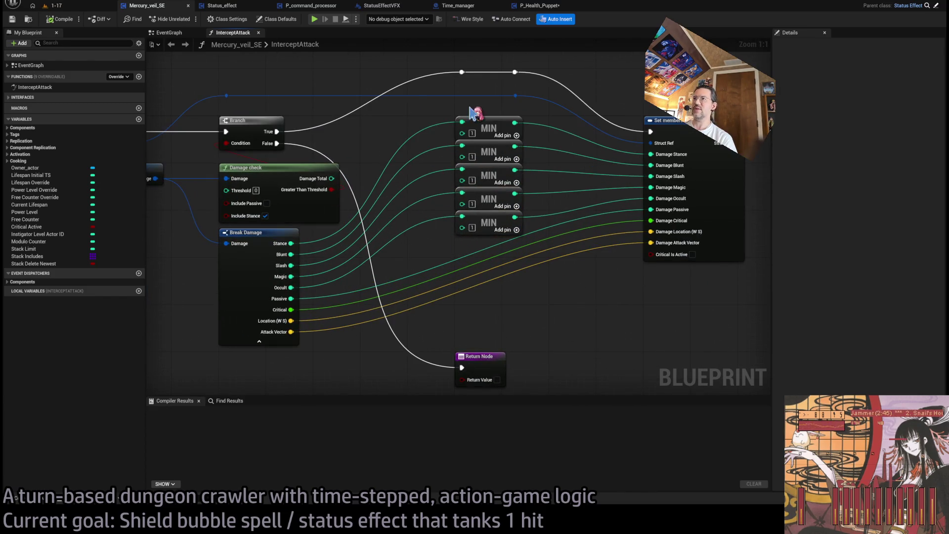
# Inspect the MIN nodes, SET Current Lifespan and Return node, check EventGraph, then return to level 1-17
pyautogui.moveTo(440, 103)
pyautogui.mouseDown()
pyautogui.moveTo(562, 263)
pyautogui.moveTo(547, 246)
pyautogui.mouseUp()
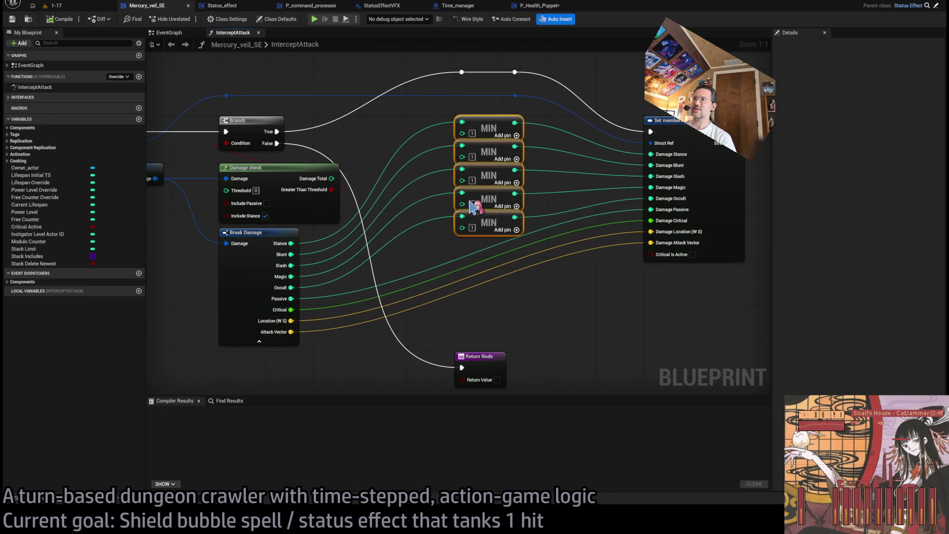
pyautogui.moveTo(596, 297); pyautogui.dragTo(547, 292)
pyautogui.moveTo(662, 299); pyautogui.dragTo(416, 304)
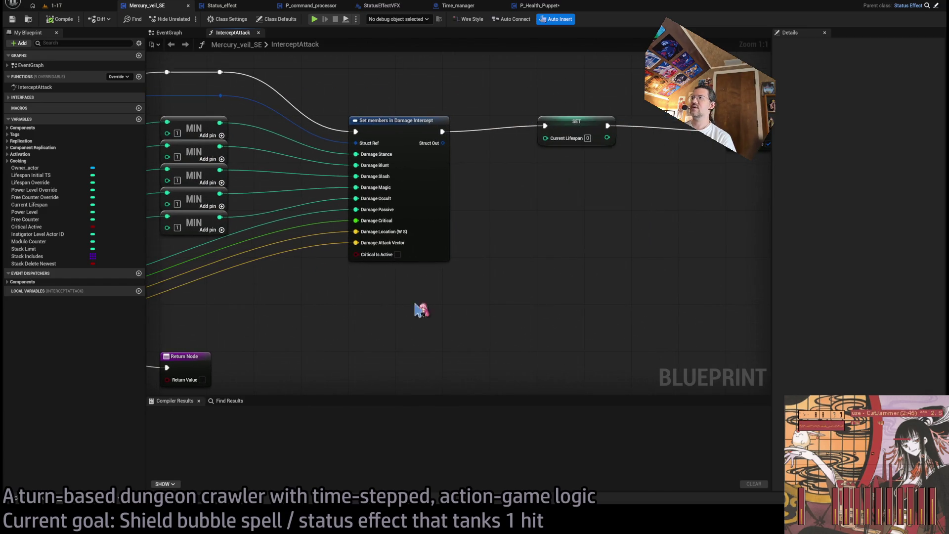
pyautogui.moveTo(552, 262); pyautogui.dragTo(509, 279)
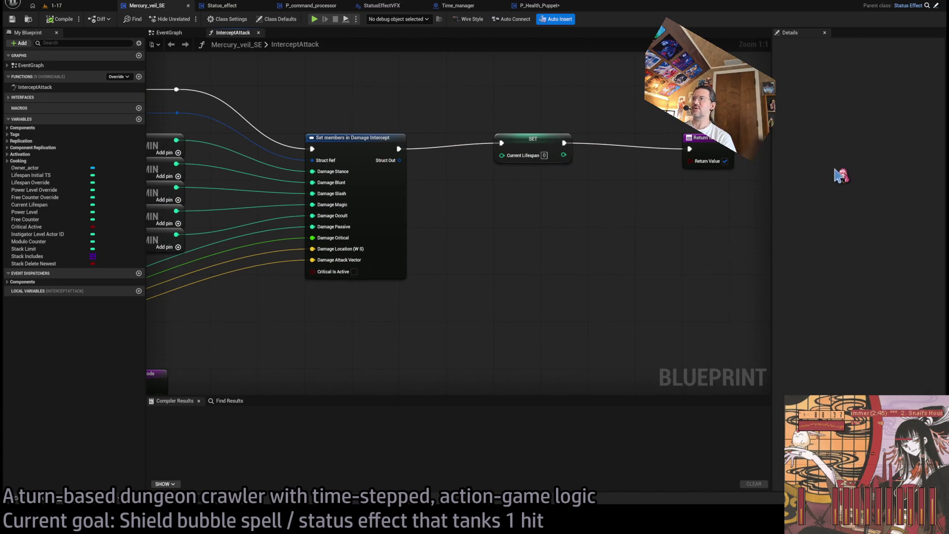
pyautogui.click(519, 136)
pyautogui.click(573, 233)
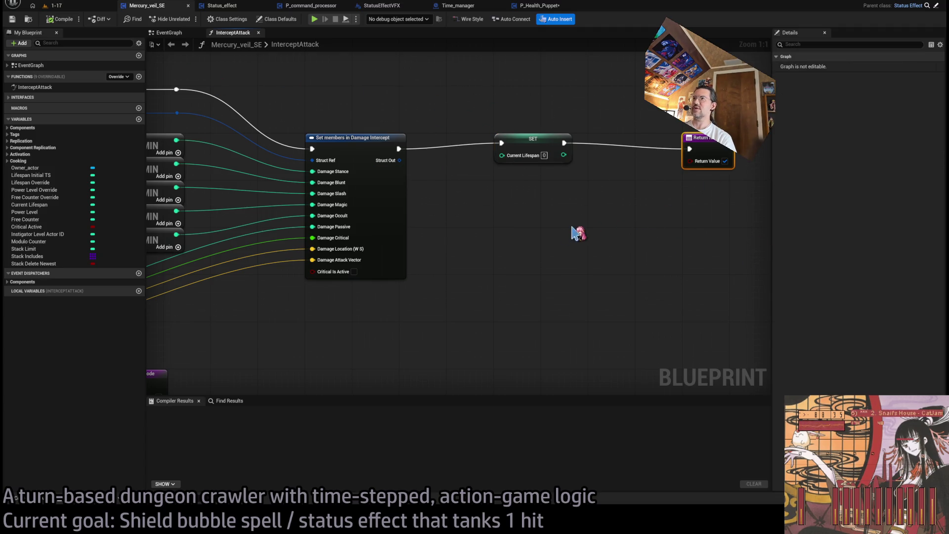
pyautogui.click(177, 34)
pyautogui.click(245, 35)
pyautogui.click(76, 7)
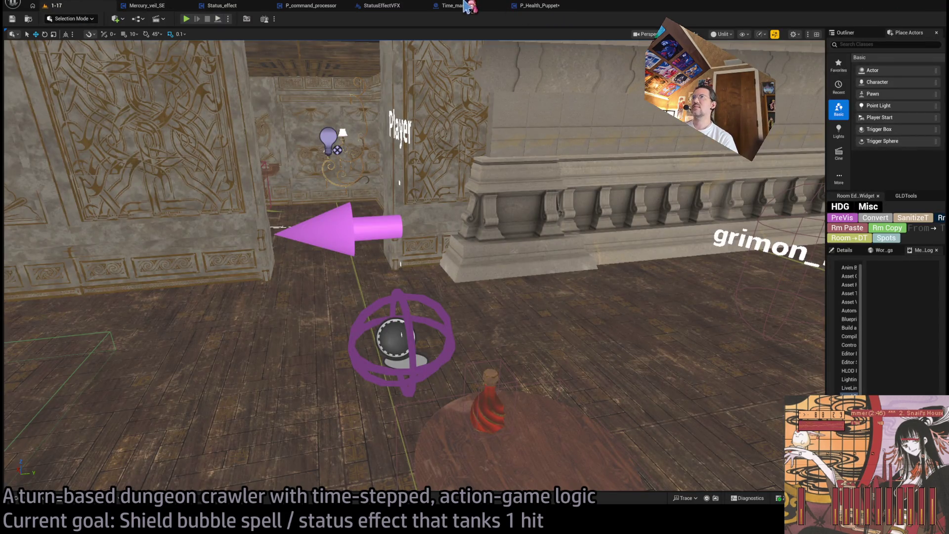
# Glance at the StatusEffectVFX blueprint, then go back to the 1-17 level viewport
pyautogui.click(383, 8)
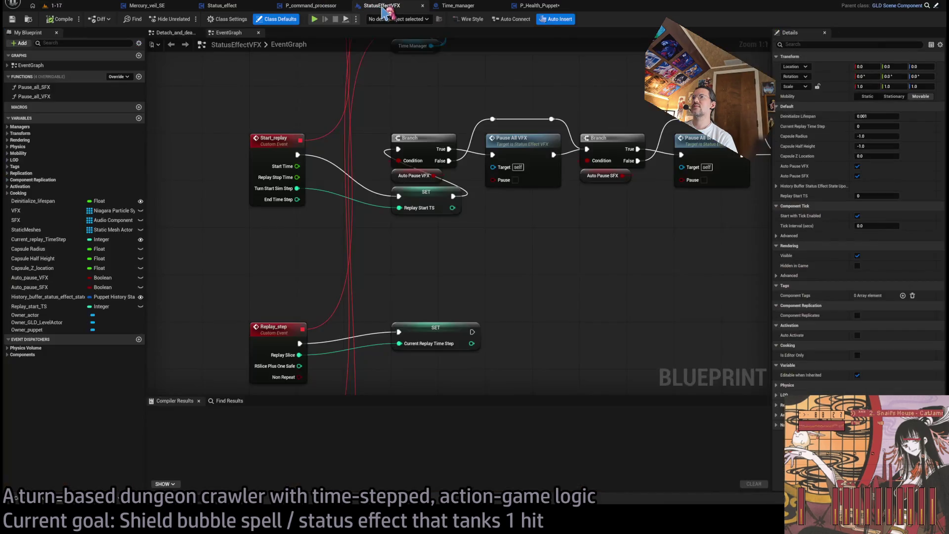
pyautogui.click(74, 7)
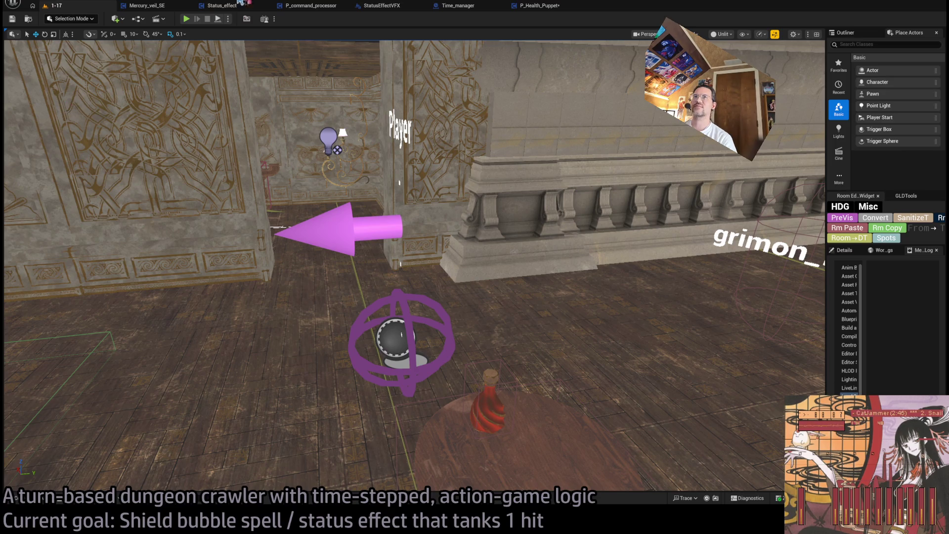
# Save the edited P_Health_Puppet blueprint and pull the viewport camera back from the player
pyautogui.hotkey('ctrl', 'shift', 's')
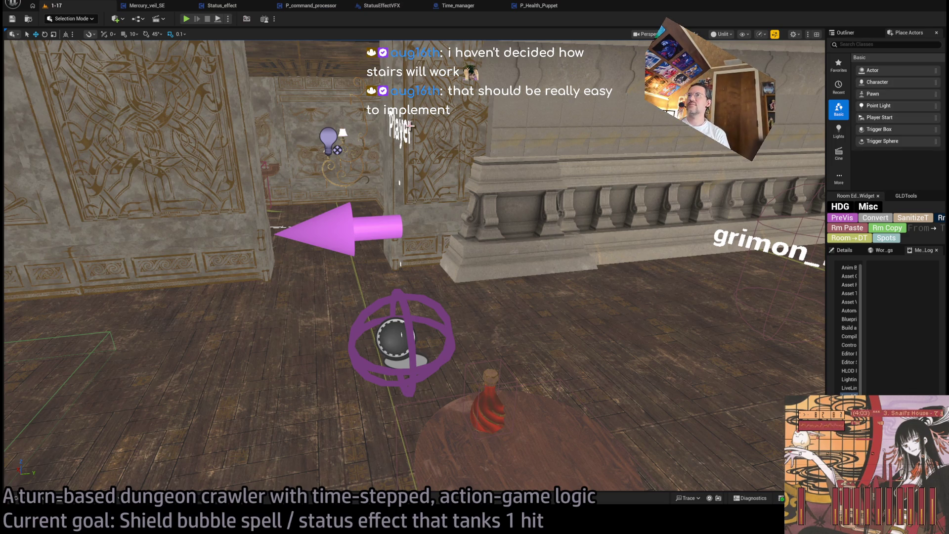
pyautogui.moveTo(486, 150)
pyautogui.mouseDown()
pyautogui.moveTo(480, 189)
pyautogui.moveTo(489, 147)
pyautogui.mouseUp()
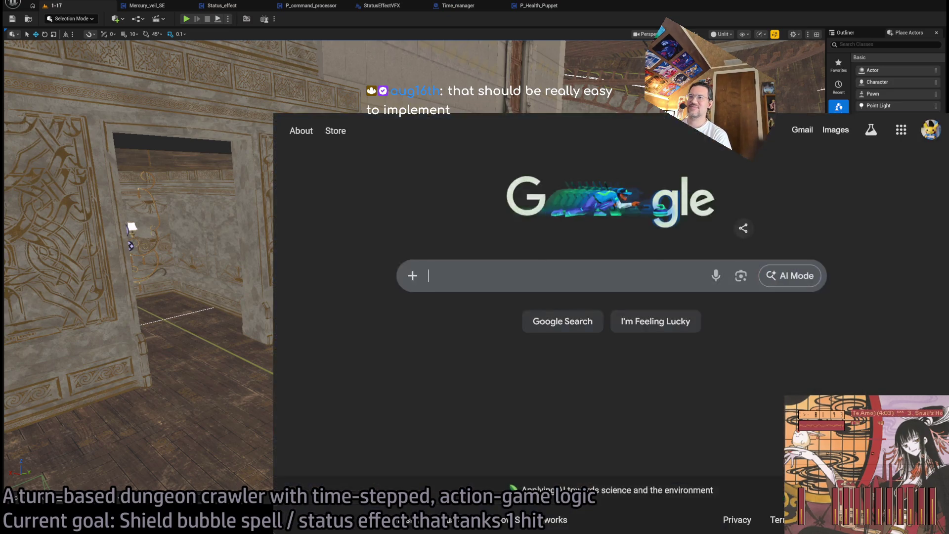
# In the browser, search Google for 'the door problem game dev'
pyautogui.hotkey('alt', 'Tab')
pyautogui.click(479, 278)
pyautogui.write('the door ')
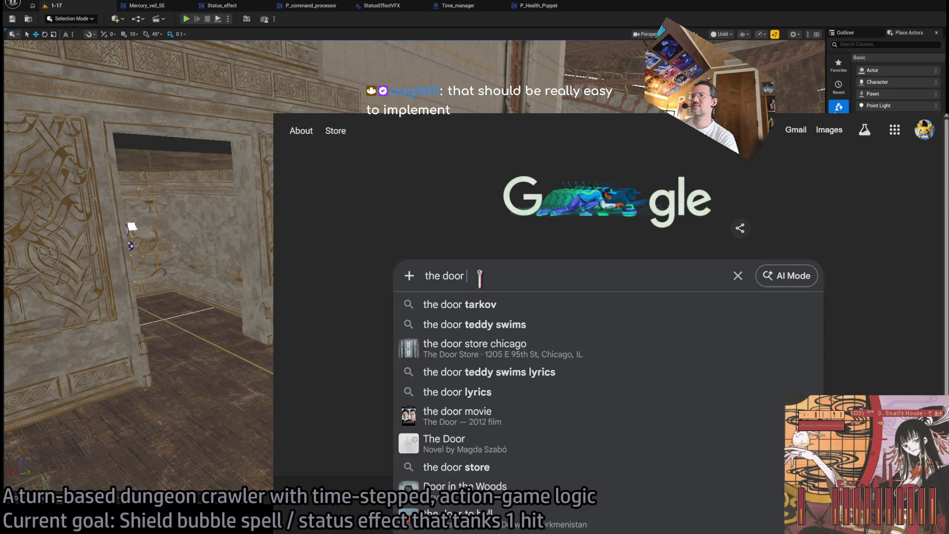
pyautogui.write('problem game dev')
pyautogui.press('Return')
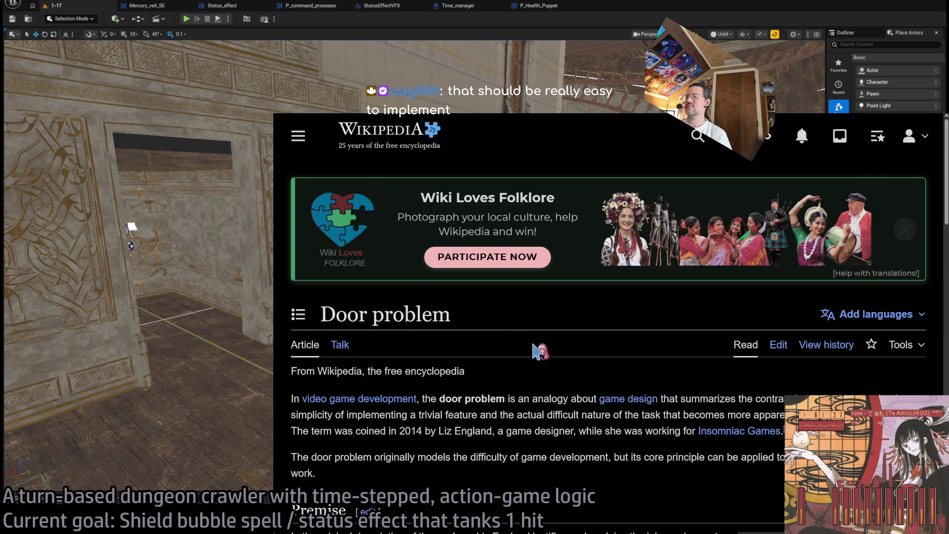
# Browse the results and open the Wikipedia Door problem article
pyautogui.scroll(-5, 539, 348)
pyautogui.scroll(-6, 618, 384)
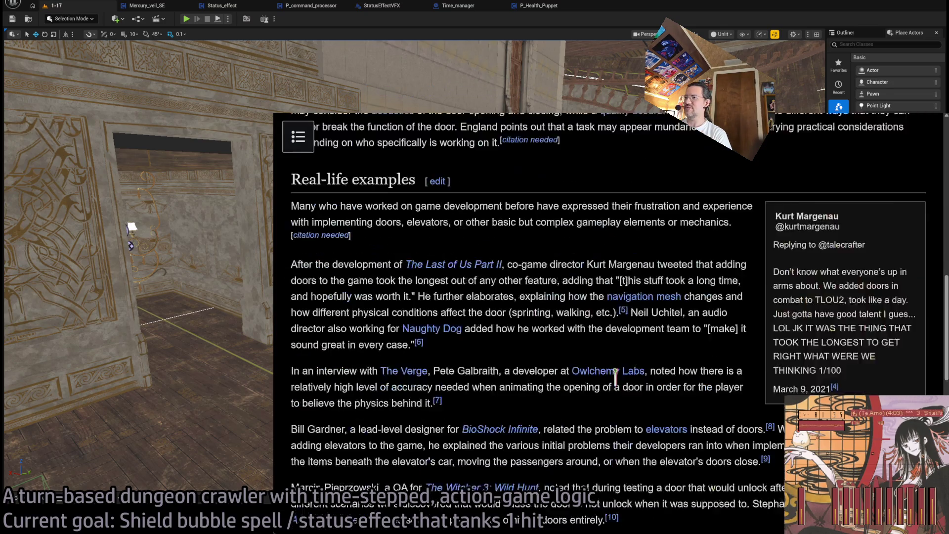
pyautogui.hotkey('alt', 'Left')
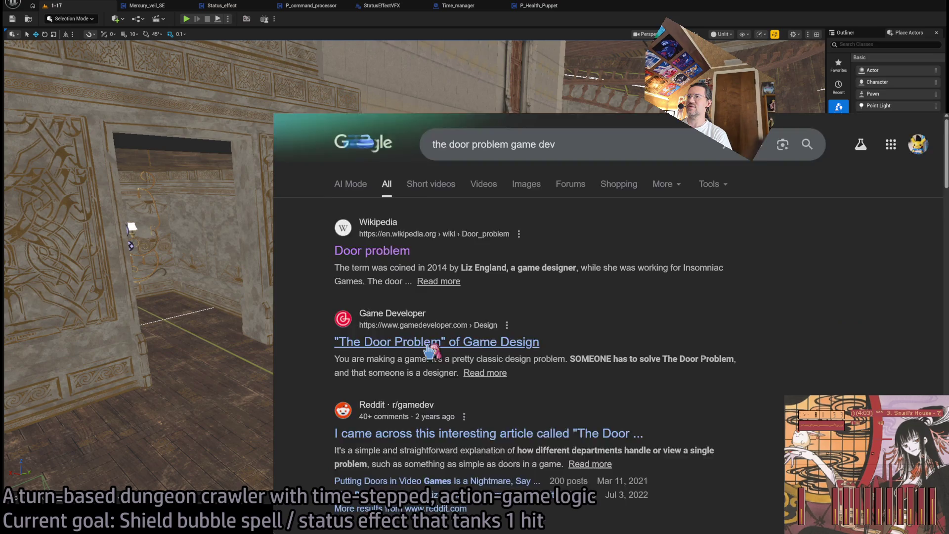
pyautogui.scroll(-1, 536, 358)
pyautogui.scroll(1, 596, 354)
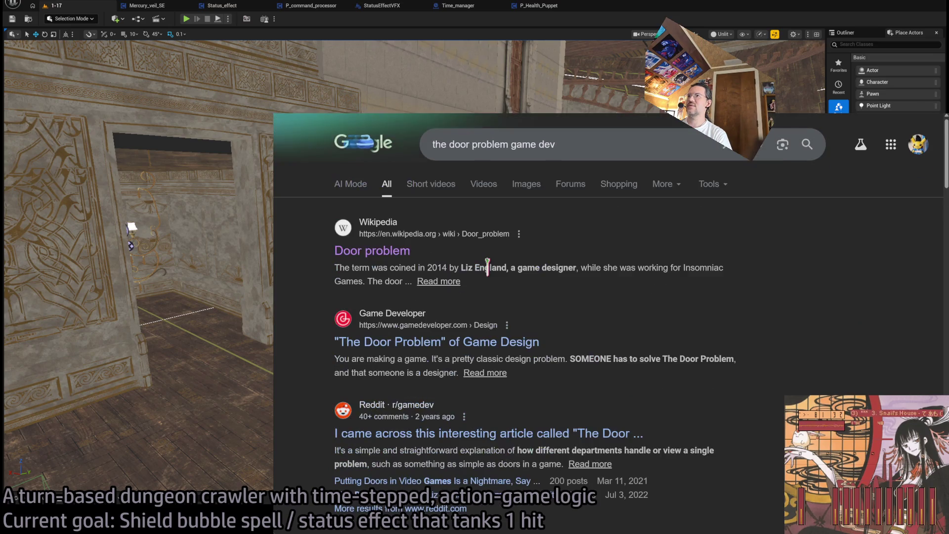
pyautogui.click(398, 252)
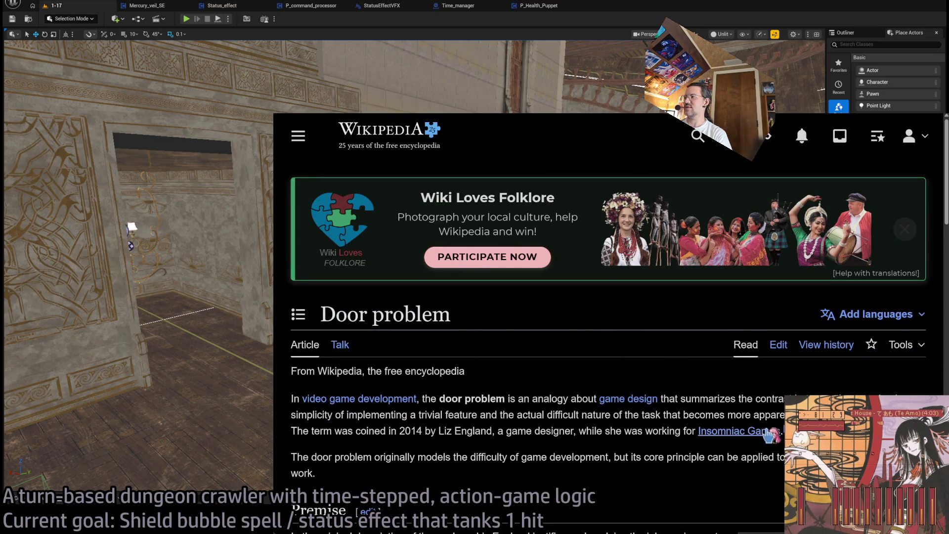
pyautogui.moveTo(784, 431)
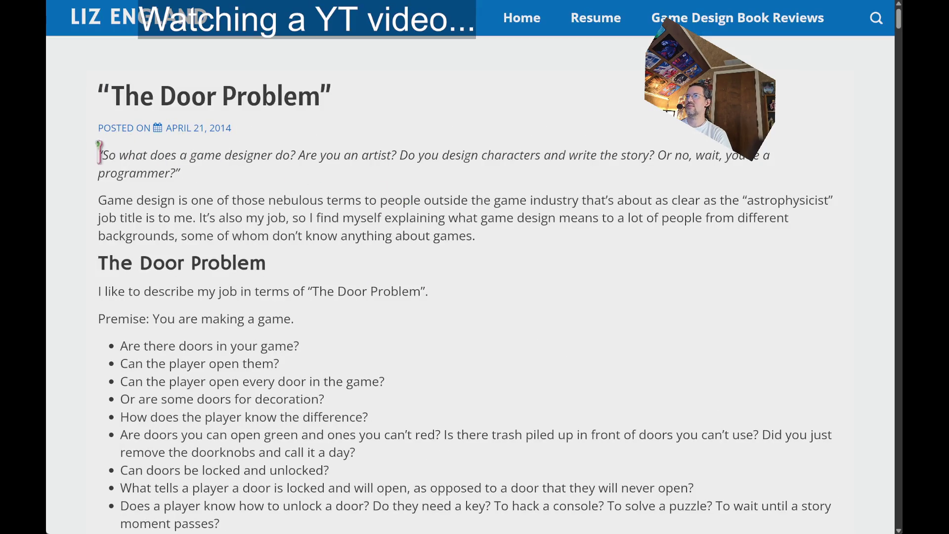
# Read the intro and highlight the first door questions: doors in the game, opening, decorative, green/red doors
pyautogui.moveTo(151, 156); pyautogui.dragTo(482, 238)
pyautogui.click(494, 257)
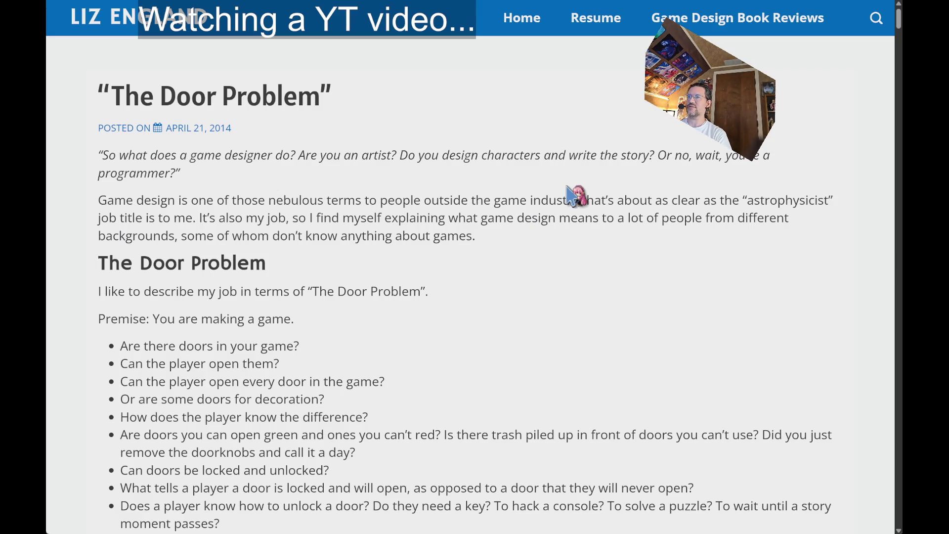
pyautogui.scroll(-2, 487, 245)
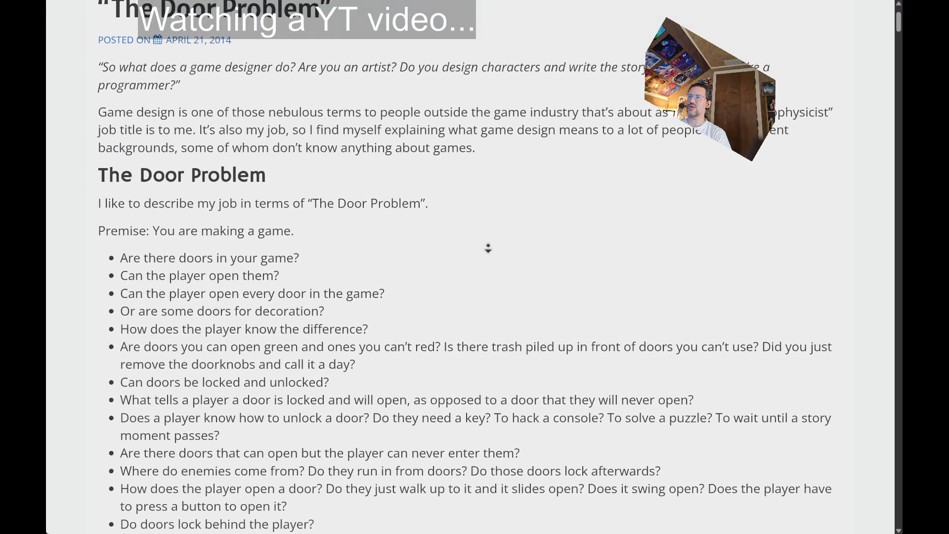
pyautogui.scroll(-3, 526, 249)
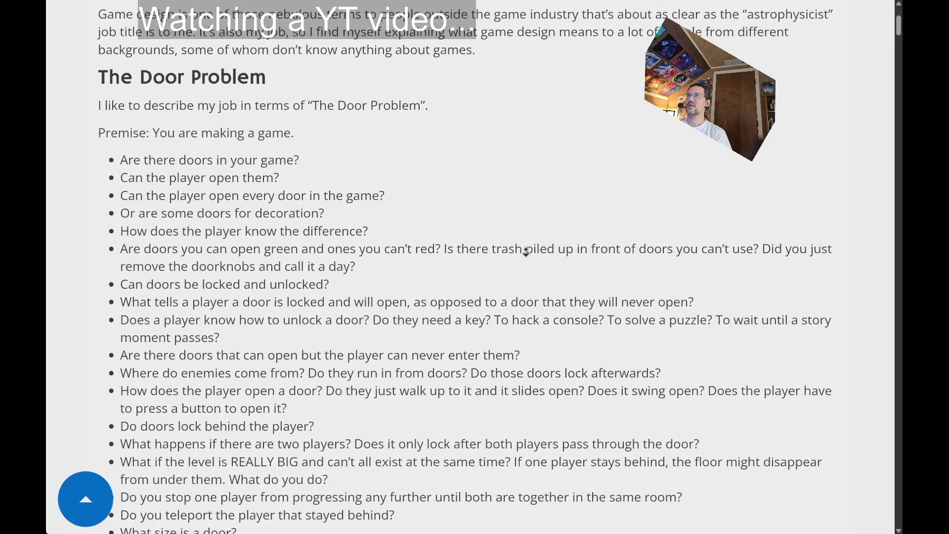
pyautogui.tripleClick(149, 106)
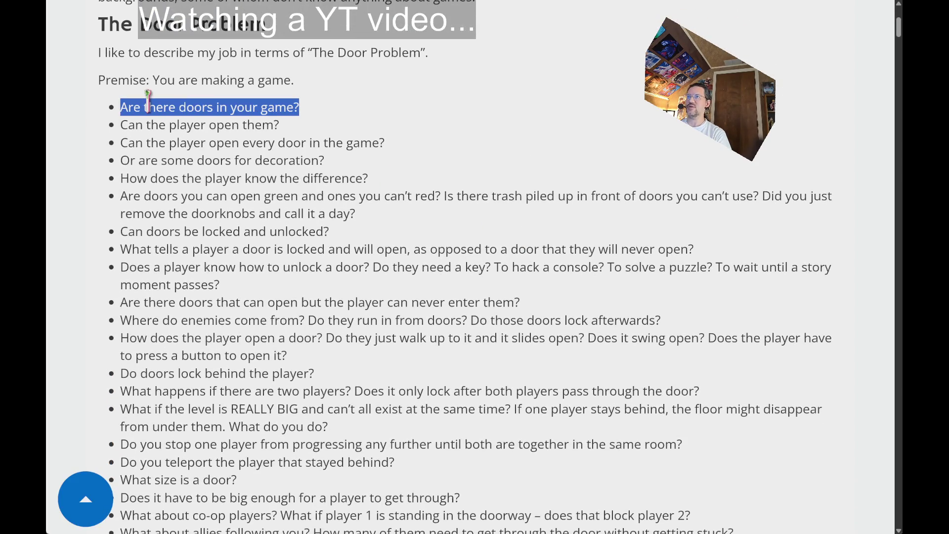
pyautogui.tripleClick(187, 128)
pyautogui.tripleClick(245, 144)
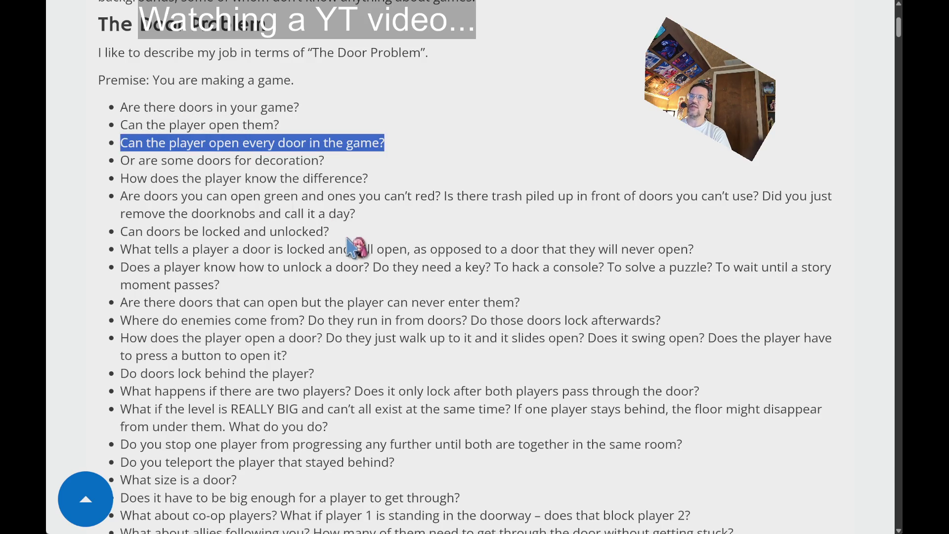
pyautogui.click(347, 171)
pyautogui.tripleClick(234, 158)
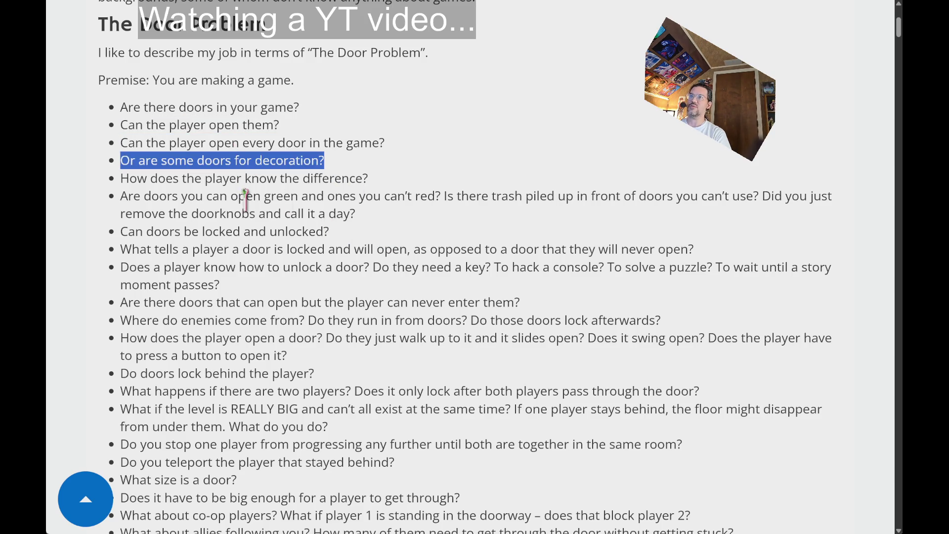
pyautogui.tripleClick(369, 178)
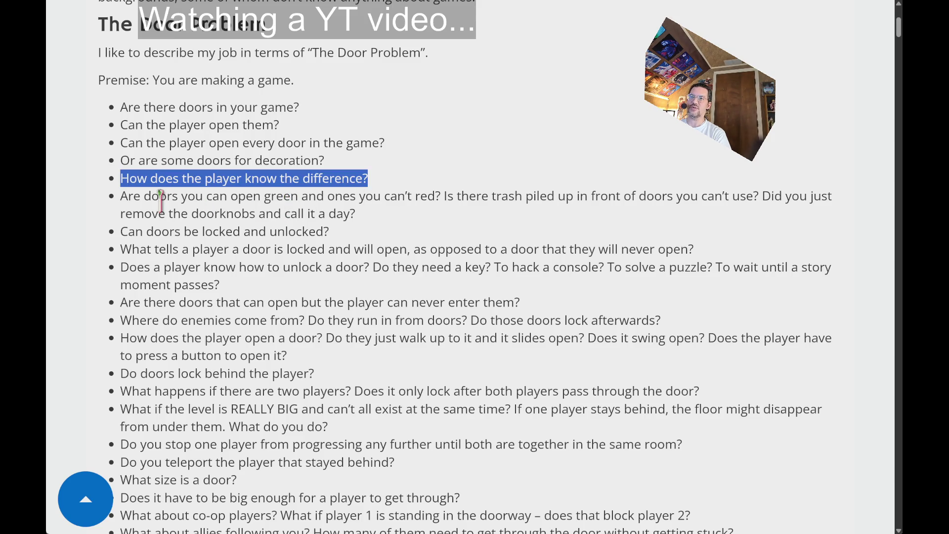
pyautogui.doubleClick(121, 196)
pyautogui.moveTo(380, 198); pyautogui.dragTo(764, 196)
pyautogui.click(491, 235)
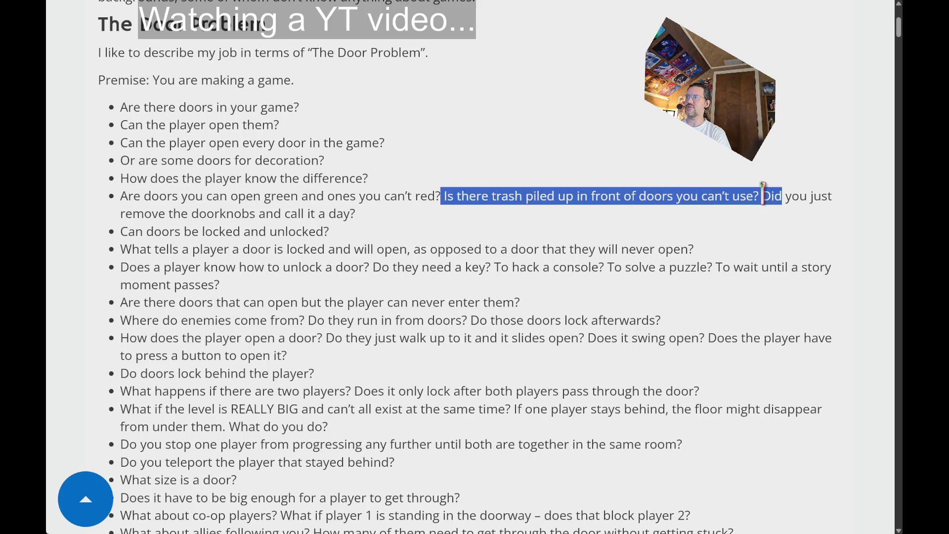
pyautogui.click(603, 223)
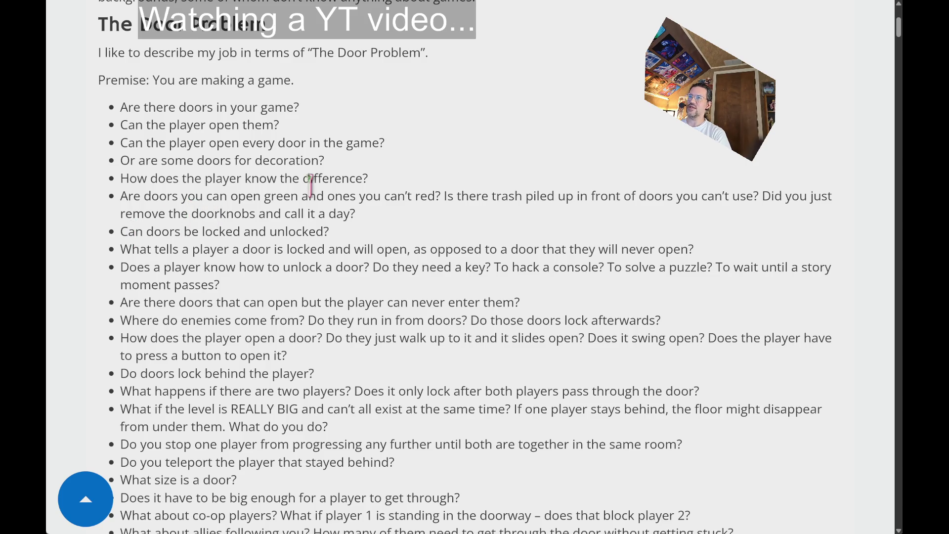
# Highlight the questions on locked doors, unlock puzzles, unenterable doors, enemy entrances and how players open doors
pyautogui.scroll(-2, 488, 189)
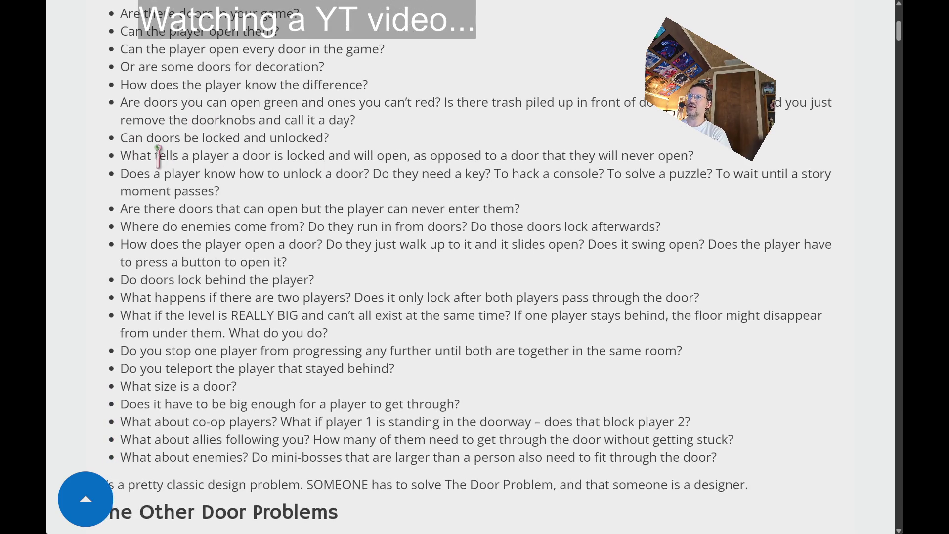
pyautogui.tripleClick(142, 156)
pyautogui.click(339, 167)
pyautogui.moveTo(415, 156); pyautogui.dragTo(736, 170)
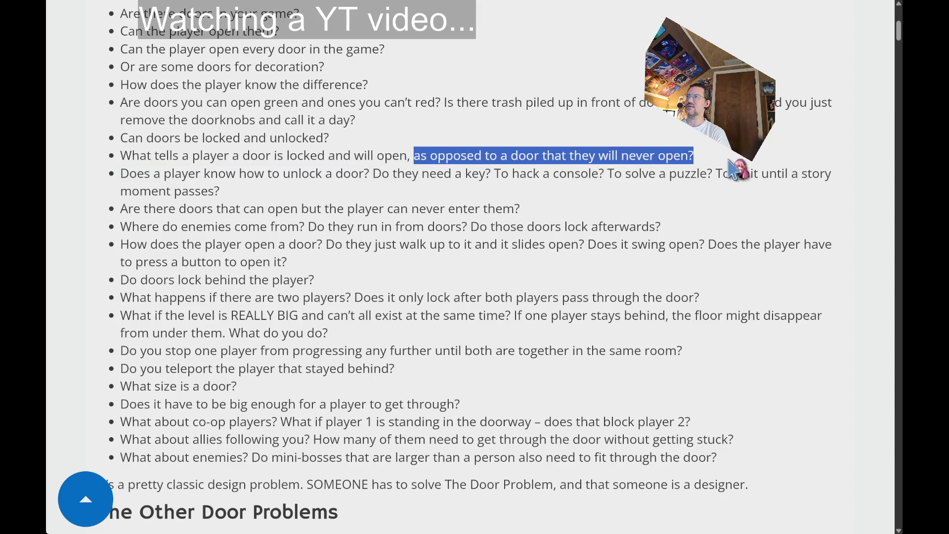
pyautogui.moveTo(127, 172)
pyautogui.mouseDown()
pyautogui.moveTo(198, 157)
pyautogui.moveTo(385, 157)
pyautogui.moveTo(381, 173)
pyautogui.mouseUp()
pyautogui.click(488, 189)
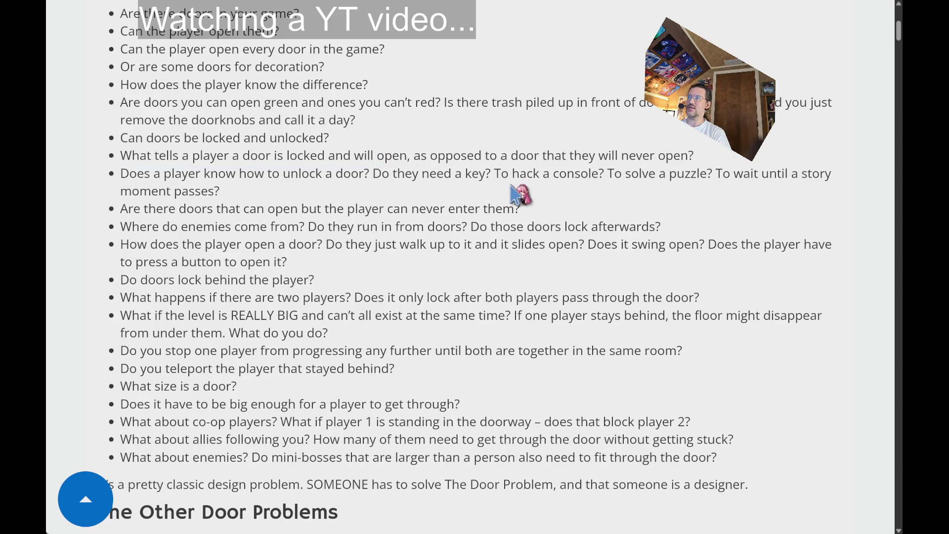
pyautogui.moveTo(495, 173)
pyautogui.mouseDown()
pyautogui.moveTo(746, 172)
pyautogui.moveTo(715, 191)
pyautogui.mouseUp()
pyautogui.tripleClick(135, 209)
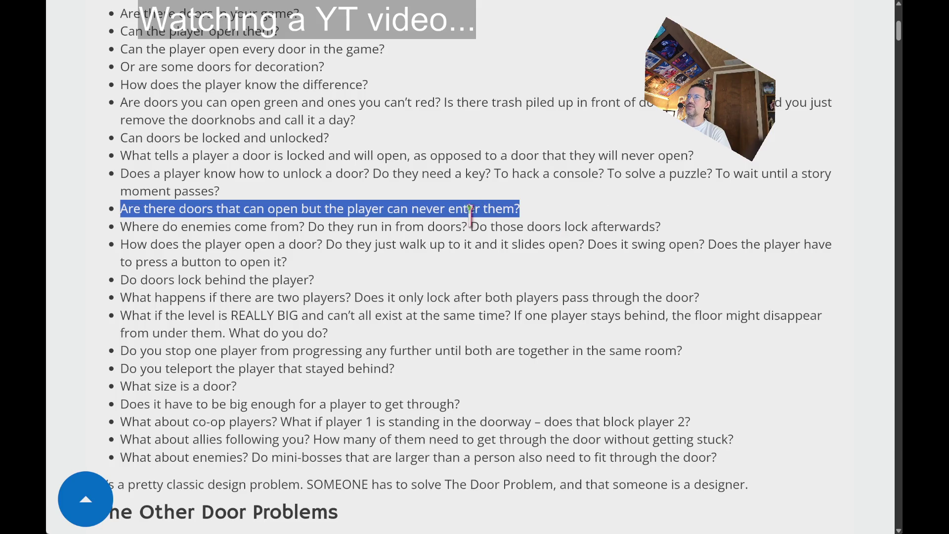
pyautogui.tripleClick(151, 227)
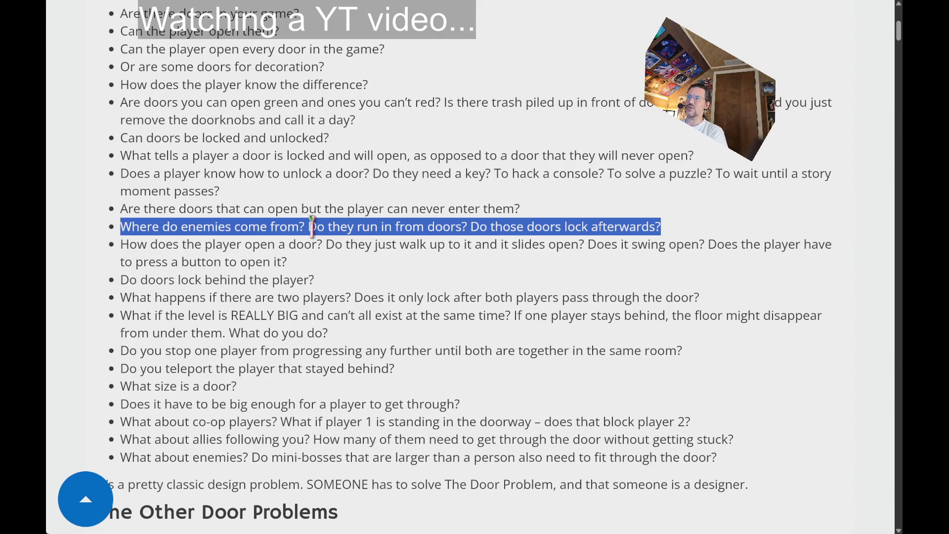
pyautogui.moveTo(127, 245)
pyautogui.mouseDown()
pyautogui.moveTo(318, 246)
pyautogui.moveTo(348, 278)
pyautogui.mouseUp()
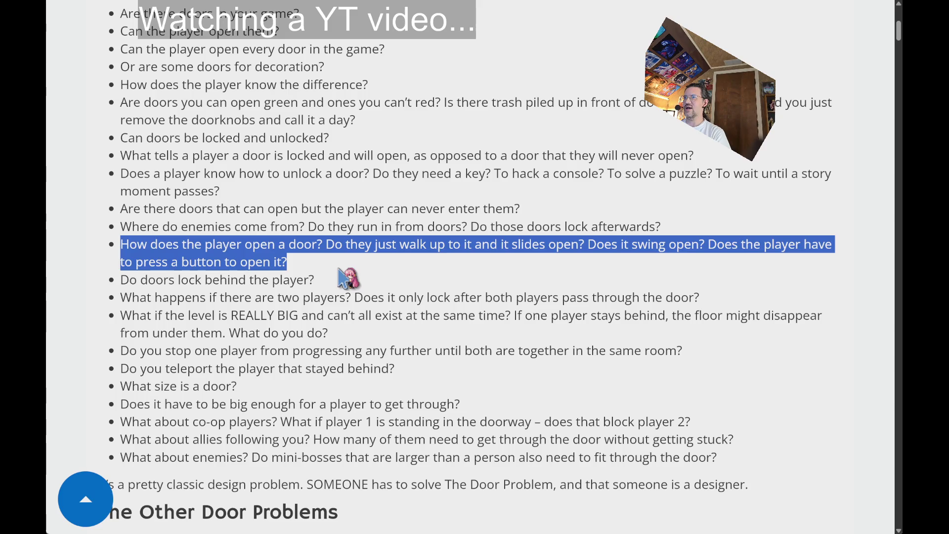
pyautogui.click(348, 277)
# Mark the article title and body text, then scroll down to The Other Door Problems section
pyautogui.scroll(-2, 552, 219)
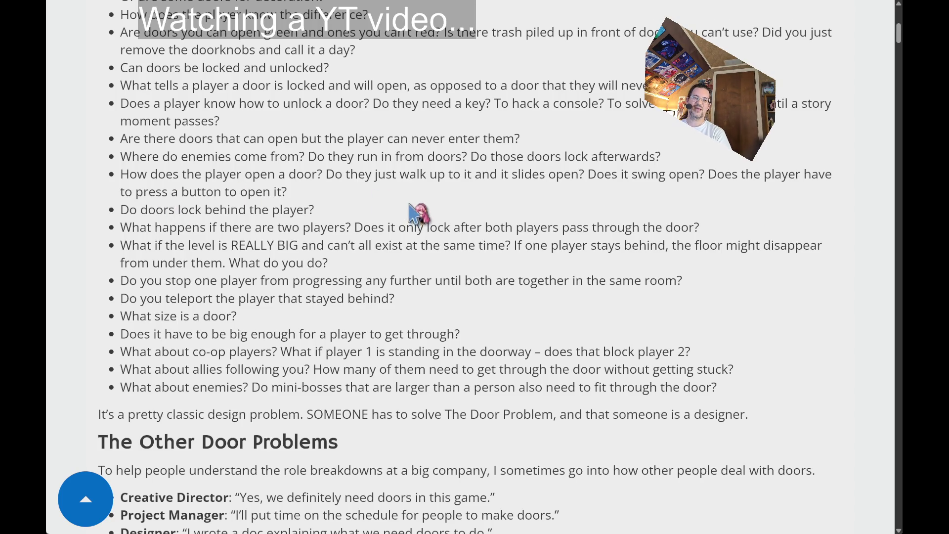
pyautogui.moveTo(511, 93)
pyautogui.mouseDown()
pyautogui.moveTo(482, 104)
pyautogui.moveTo(544, 390)
pyautogui.moveTo(523, 143)
pyautogui.mouseUp()
pyautogui.scroll(10, 547, 320)
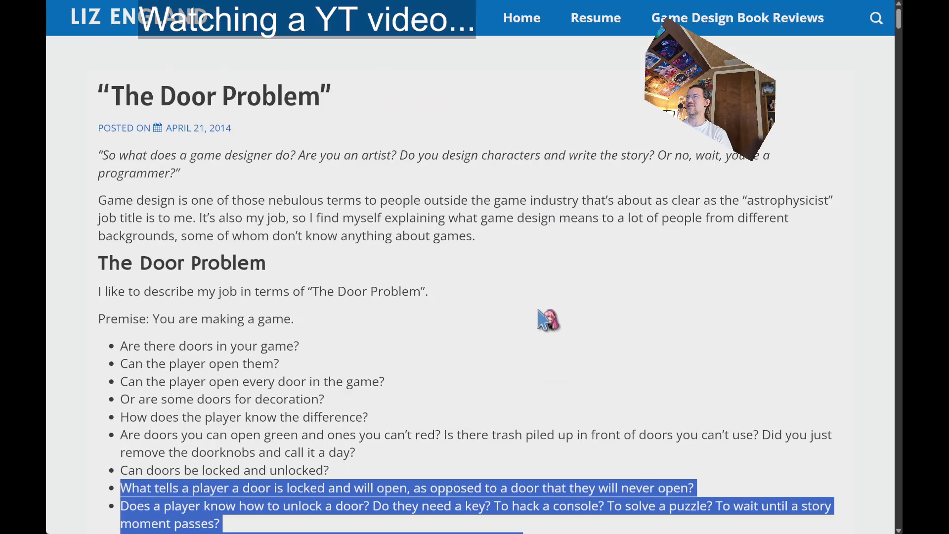
pyautogui.tripleClick(364, 105)
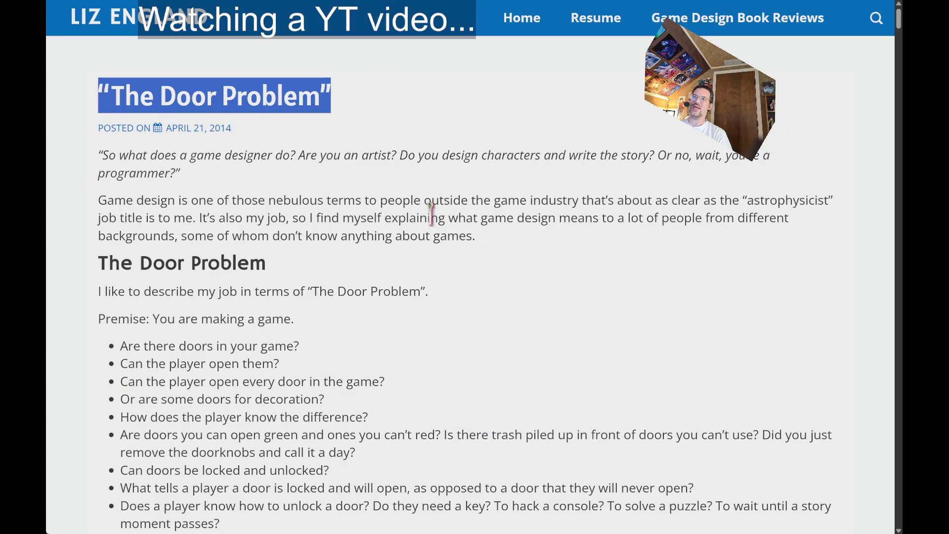
pyautogui.click(468, 247)
pyautogui.moveTo(468, 258)
pyautogui.mouseDown()
pyautogui.moveTo(492, 221)
pyautogui.moveTo(547, 339)
pyautogui.moveTo(535, 296)
pyautogui.moveTo(576, 286)
pyautogui.mouseUp()
pyautogui.scroll(-15, 470, 259)
pyautogui.scroll(-14, 494, 237)
pyautogui.scroll(9, 546, 339)
pyautogui.scroll(10, 535, 295)
pyautogui.click(622, 326)
# Scroll the Door Problem article down to the Other Door Problems role list
pyautogui.scroll(-5, 622, 324)
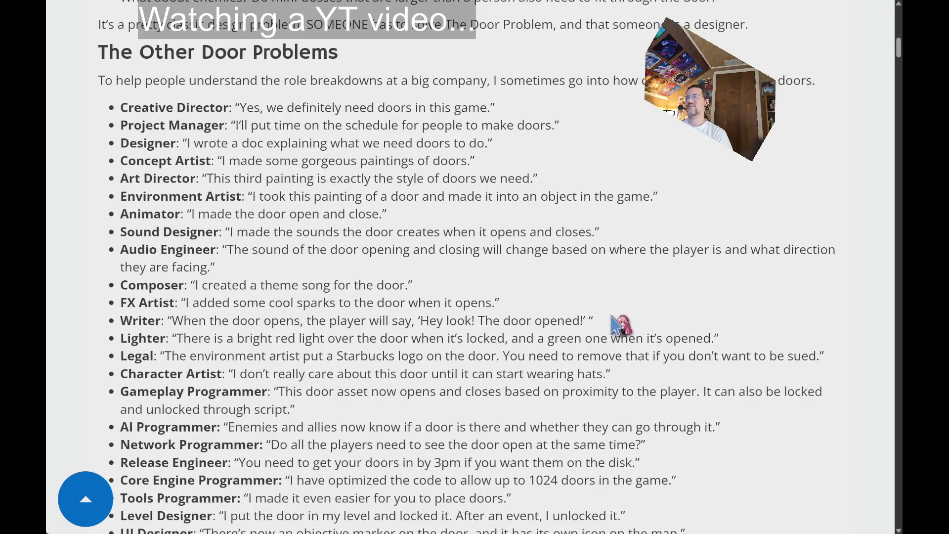
pyautogui.middleClick(625, 158)
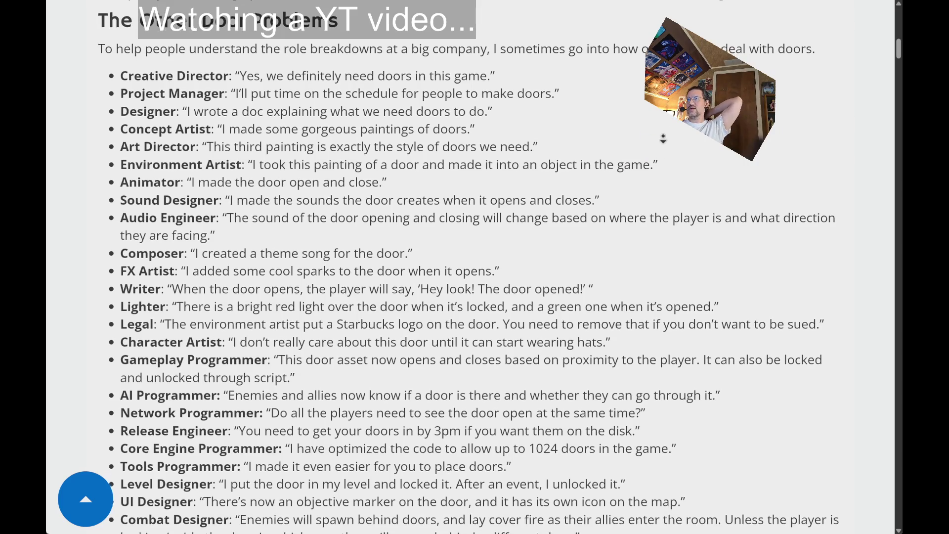
pyautogui.scroll(-1, 425, 163)
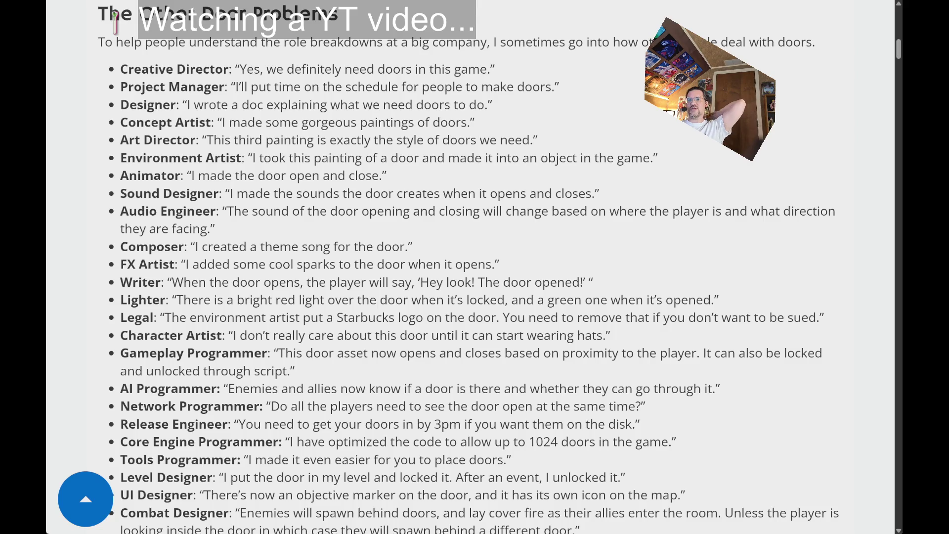
pyautogui.scroll(4, 442, 262)
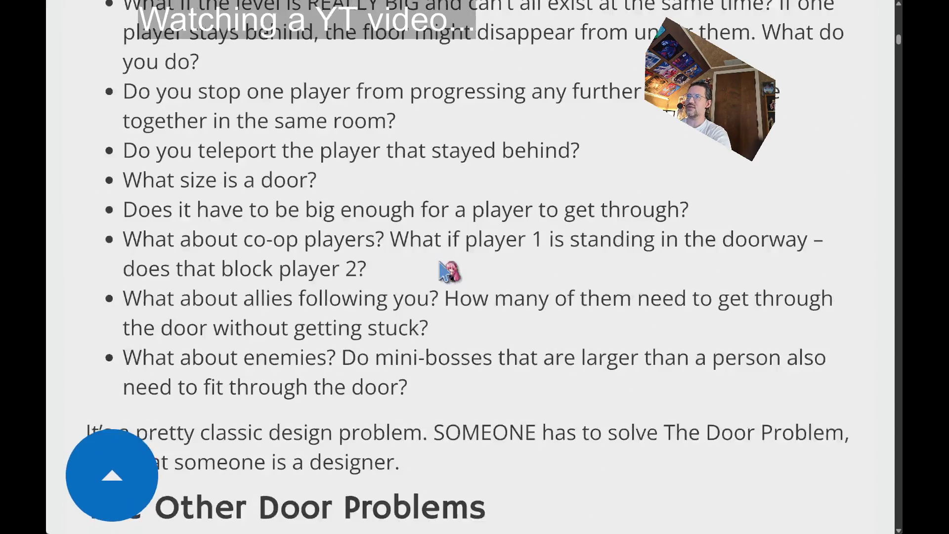
pyautogui.scroll(-8, 449, 271)
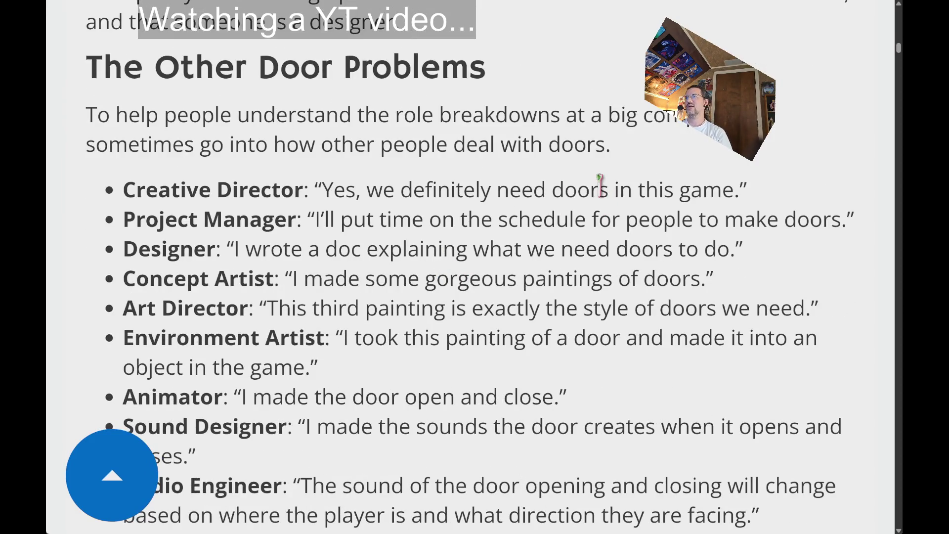
pyautogui.scroll(-1, 600, 238)
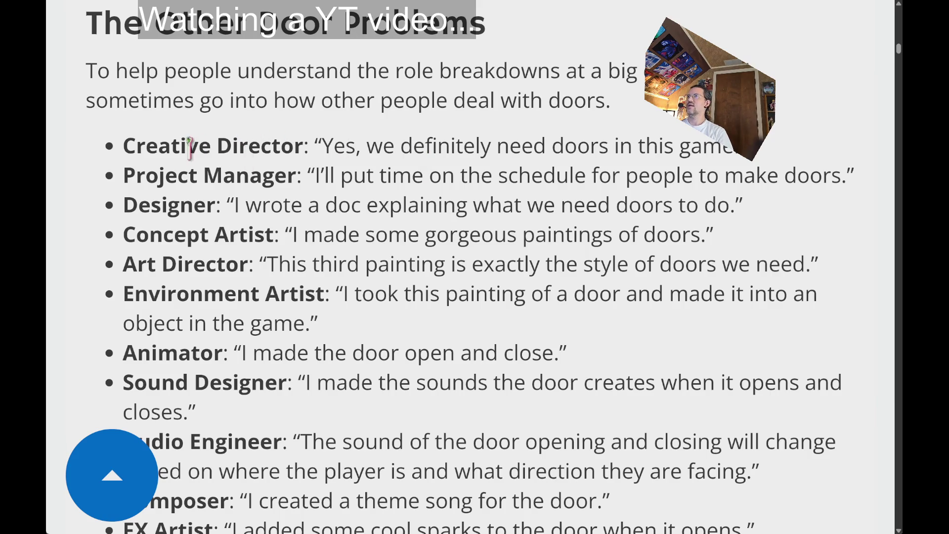
# Highlight the Creative Director, Project Manager, Designer (with its quote) and Concept Artist entries
pyautogui.doubleClick(153, 165)
pyautogui.click(183, 144)
pyautogui.moveTo(186, 143); pyautogui.dragTo(288, 147)
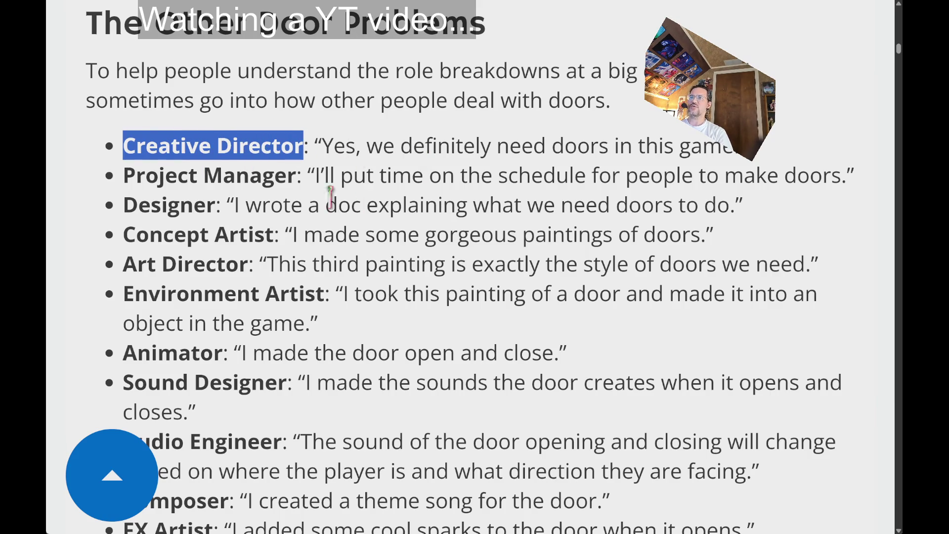
pyautogui.moveTo(174, 177); pyautogui.dragTo(311, 174)
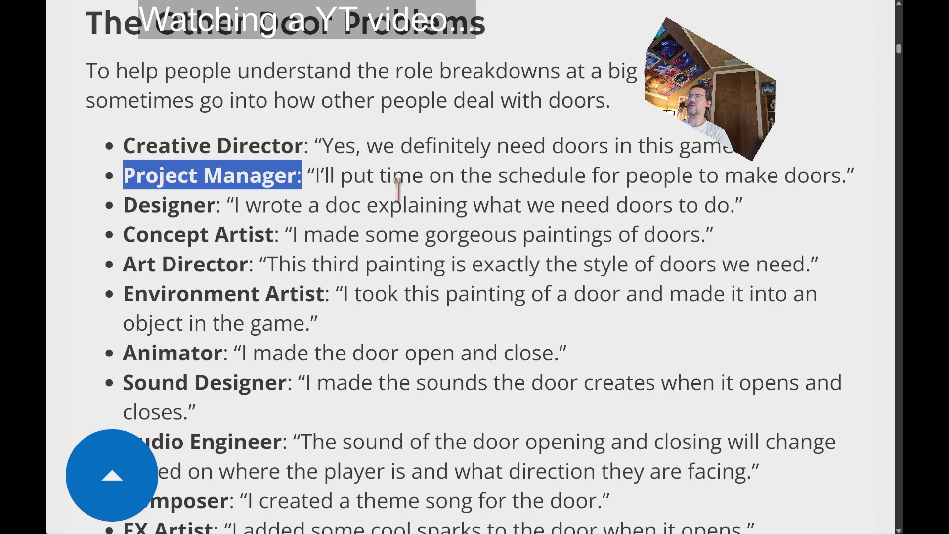
pyautogui.doubleClick(148, 206)
pyautogui.doubleClick(271, 204)
pyautogui.moveTo(271, 203)
pyautogui.mouseDown()
pyautogui.moveTo(699, 222)
pyautogui.moveTo(793, 214)
pyautogui.mouseUp()
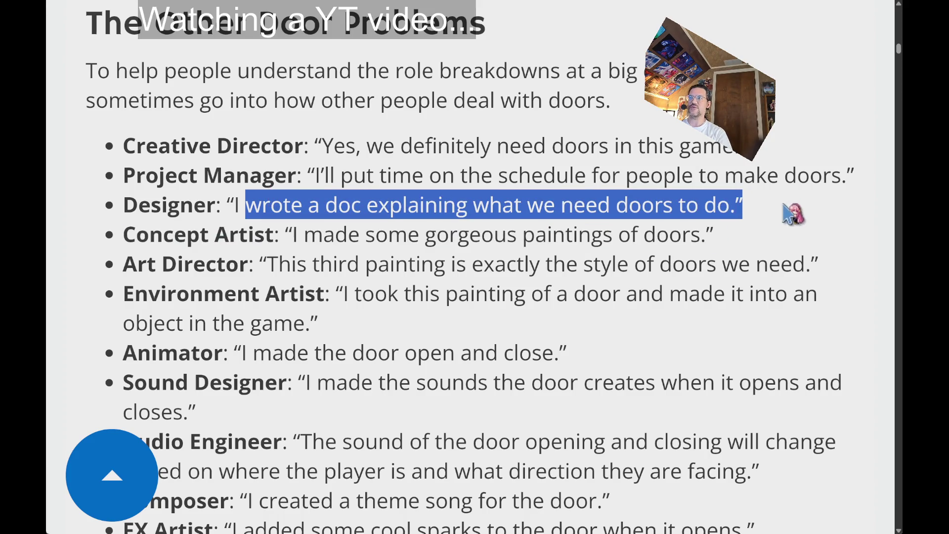
pyautogui.doubleClick(167, 238)
pyautogui.moveTo(167, 238); pyautogui.dragTo(270, 235)
pyautogui.click(348, 242)
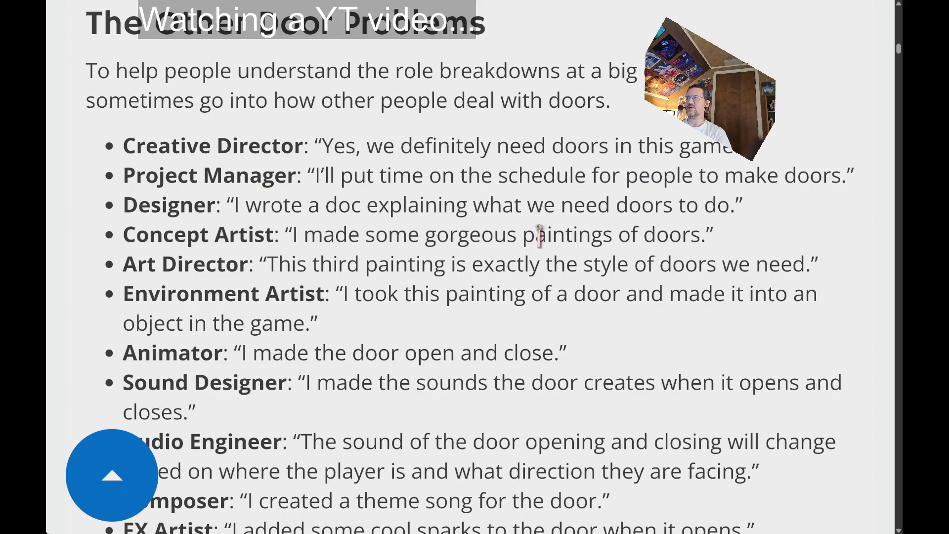
# Highlight the Art Director role and its quote, then the Environment Artist entry
pyautogui.scroll(-3, 142, 225)
pyautogui.moveTo(127, 176); pyautogui.dragTo(219, 168)
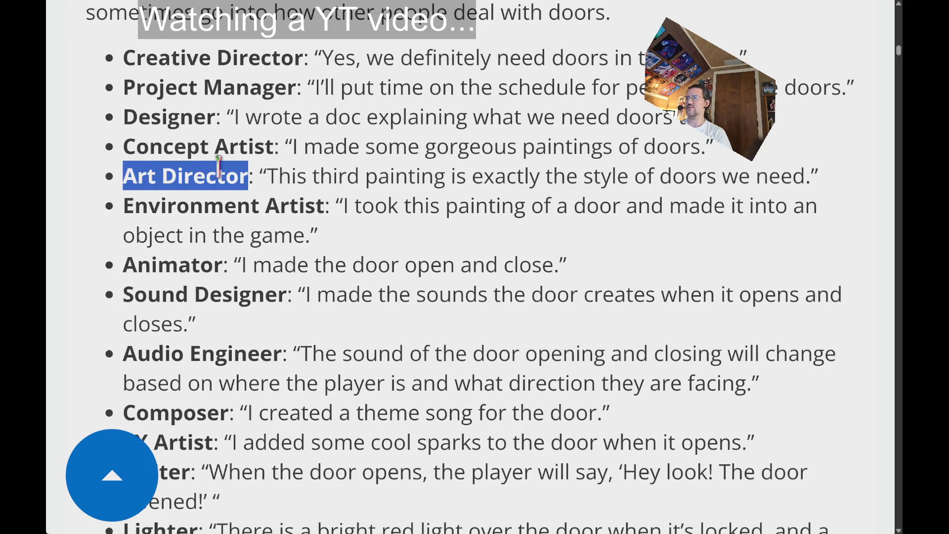
pyautogui.click(310, 174)
pyautogui.doubleClick(275, 176)
pyautogui.moveTo(275, 176); pyautogui.dragTo(843, 187)
pyautogui.click(836, 180)
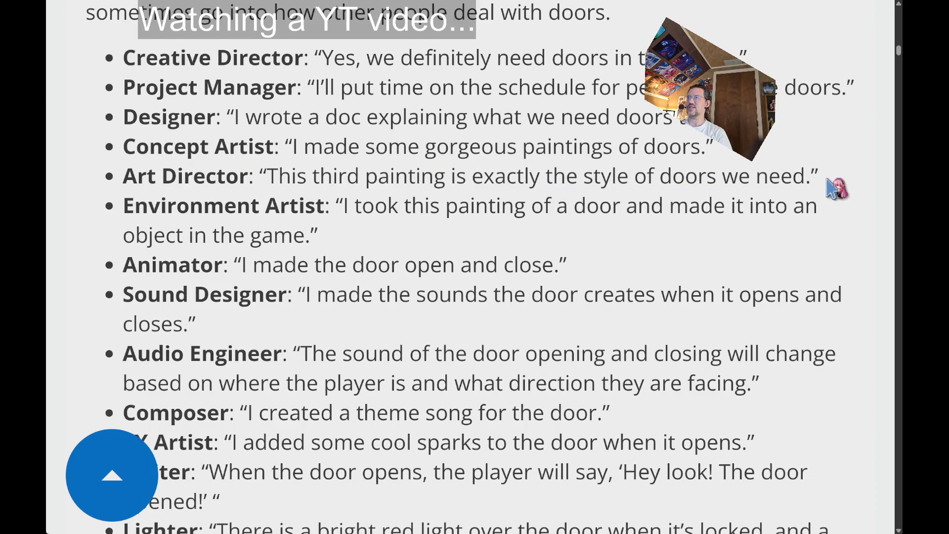
pyautogui.doubleClick(159, 210)
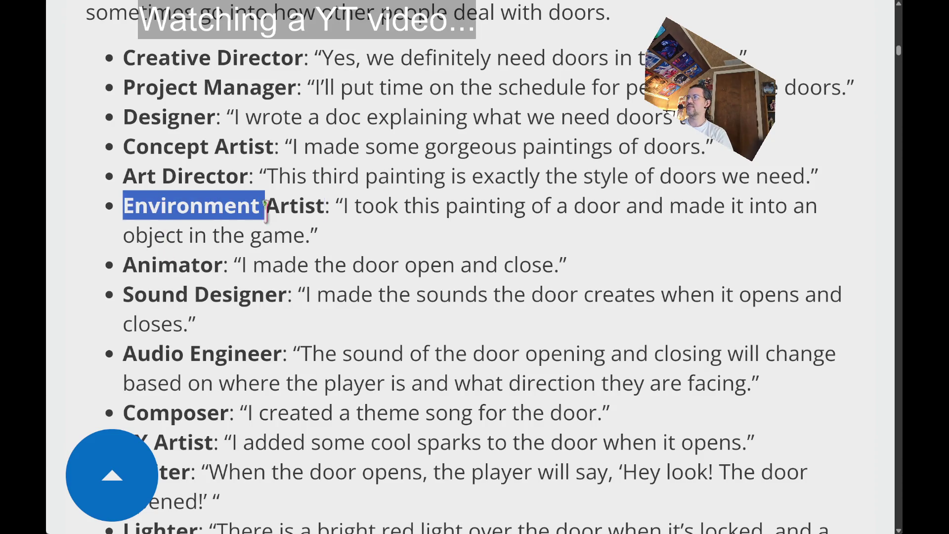